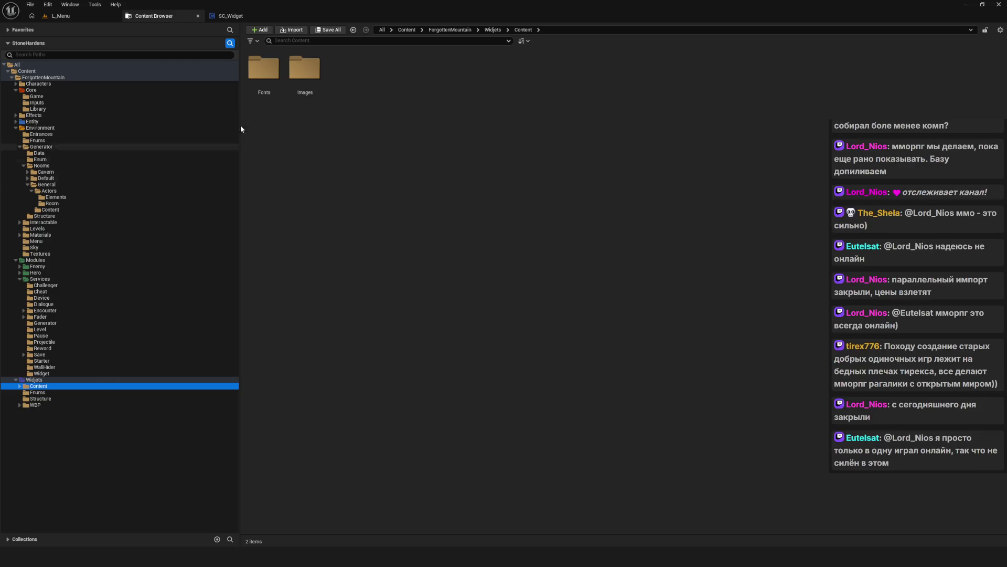
- Bring up the SC_Widget blueprint's EventGraph with all its nodes framed in view
left_click(234, 16)
key("Home")
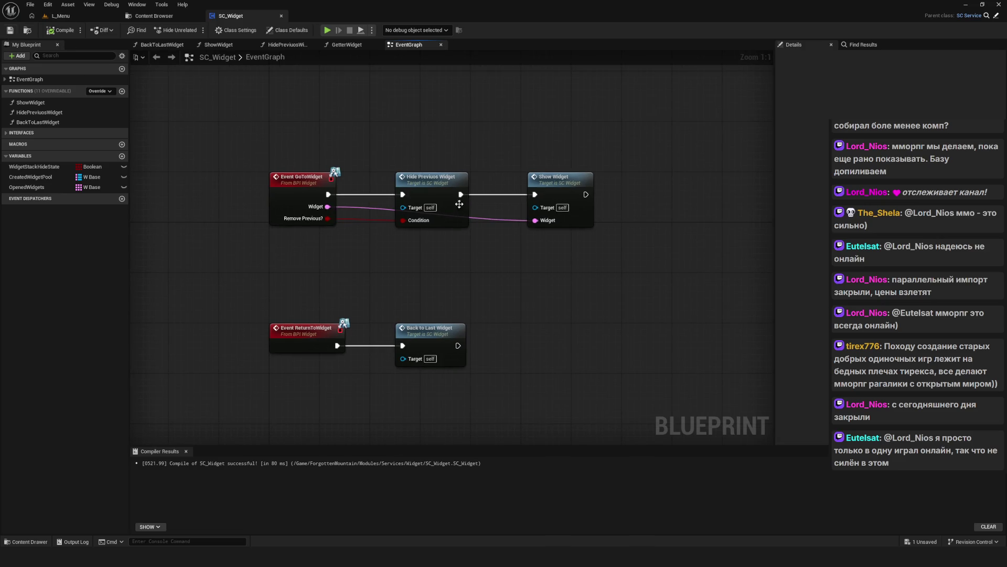
- Pan and zoom around the SC_Widget EventGraph to inspect the GoToWidget nodes
scroll(483, 241, "down", 6)
scroll(486, 240, "up", 5)
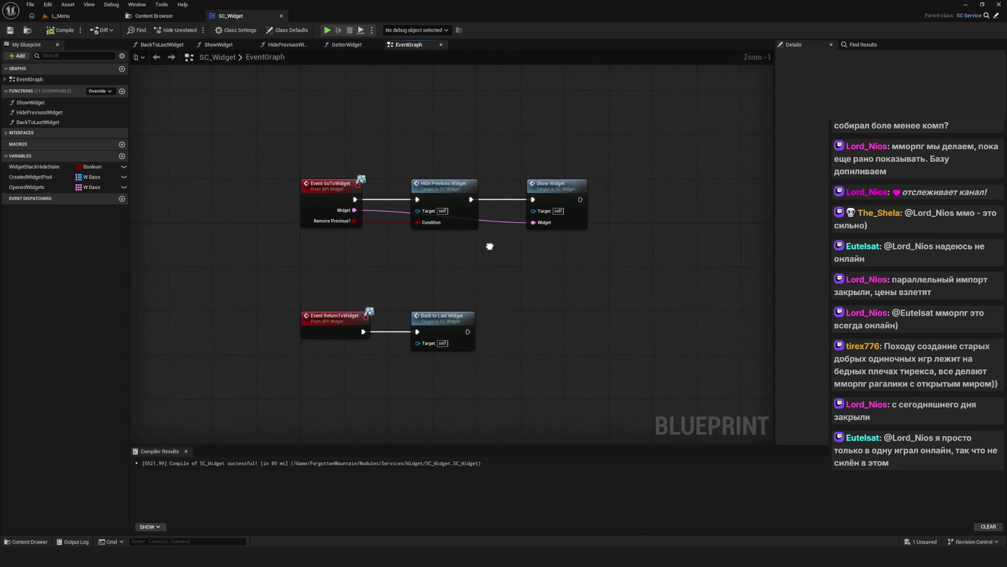
left_click_drag(272, 166, 314, 187)
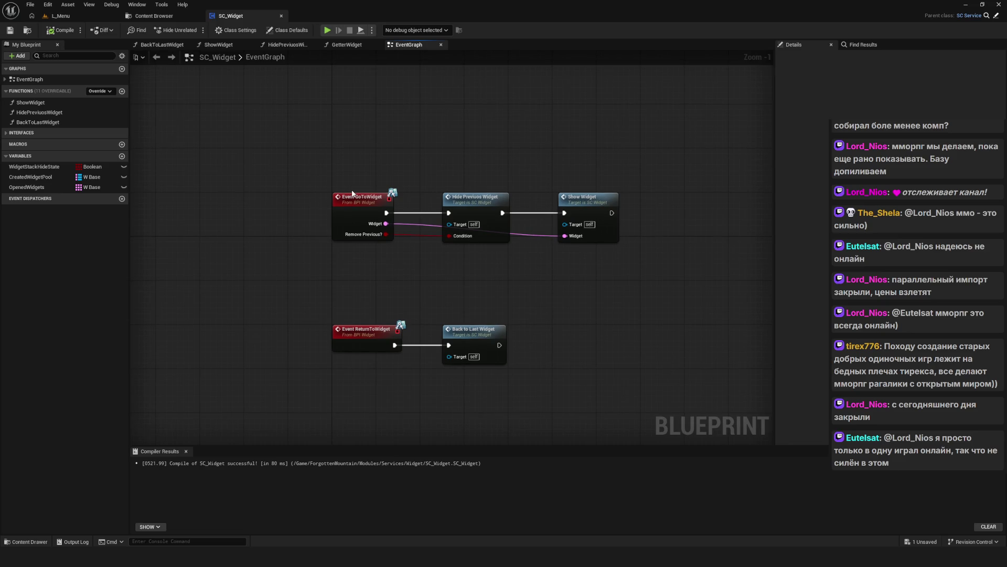
left_click_drag(352, 193, 378, 189)
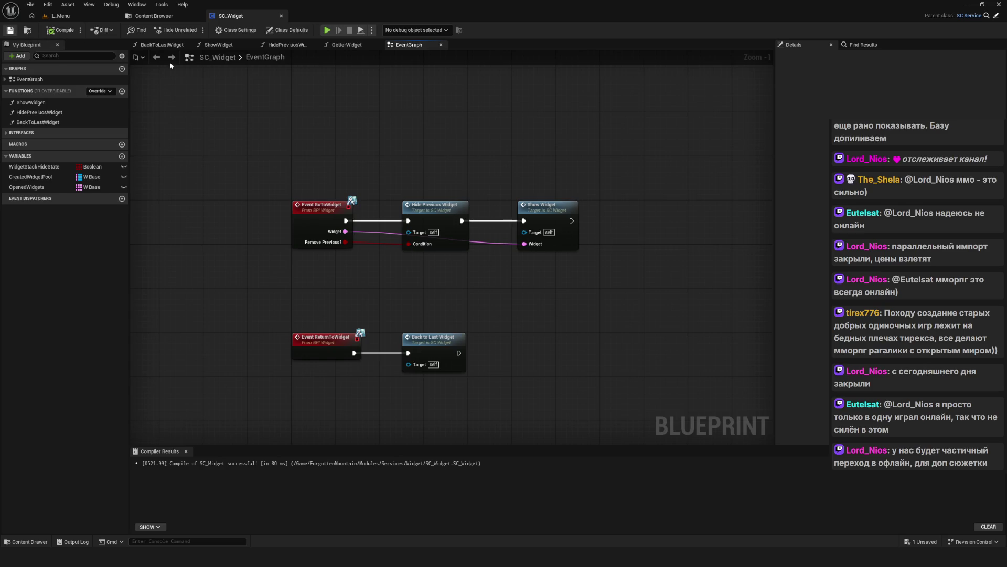
mouse_move(382, 149)
left_mouse_down()
mouse_move(382, 139)
mouse_move(375, 175)
mouse_move(363, 161)
mouse_move(371, 156)
left_mouse_up()
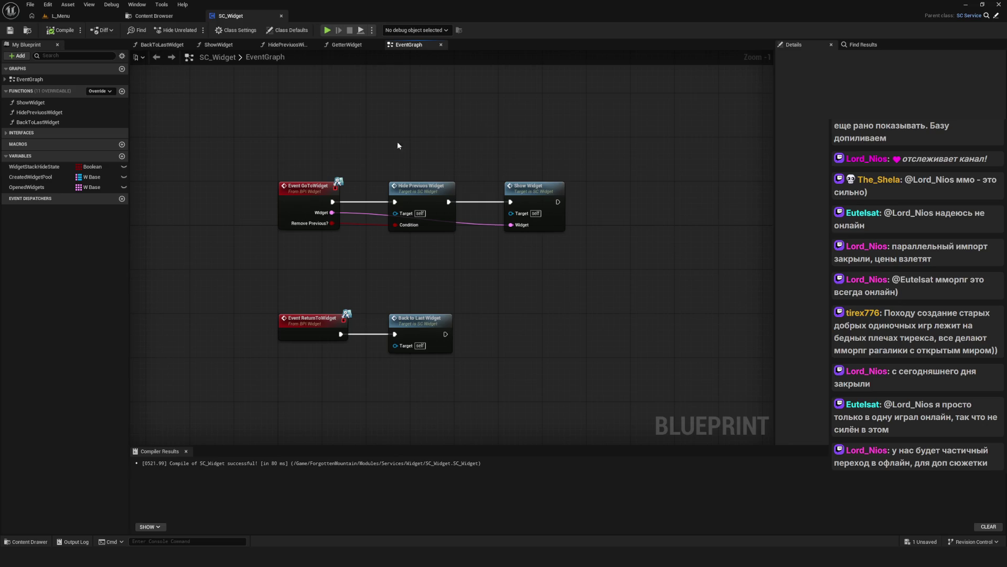
scroll(391, 141, "down", 1)
scroll(370, 147, "up", 2)
left_click_drag(370, 152, 434, 195)
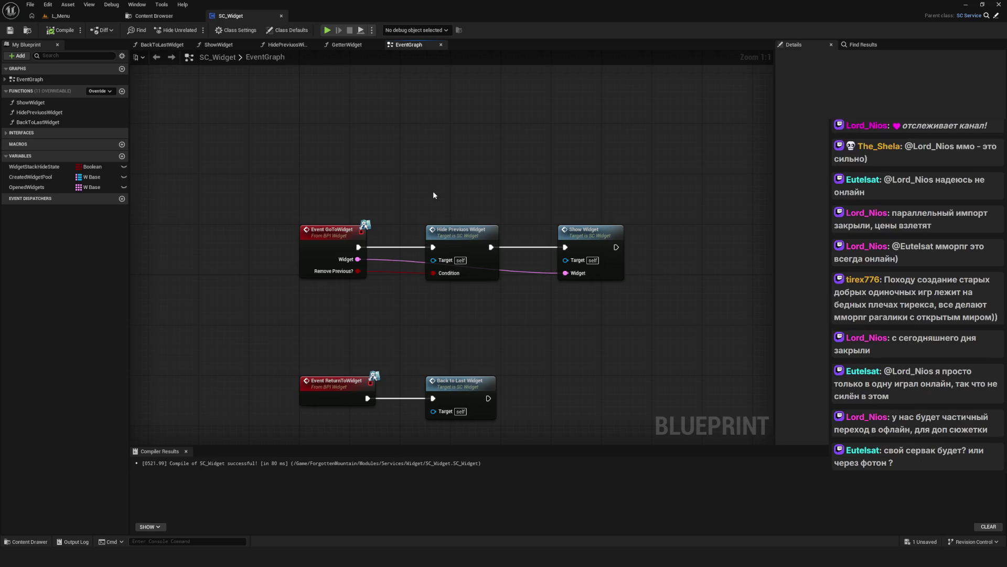
left_click_drag(434, 195, 406, 190)
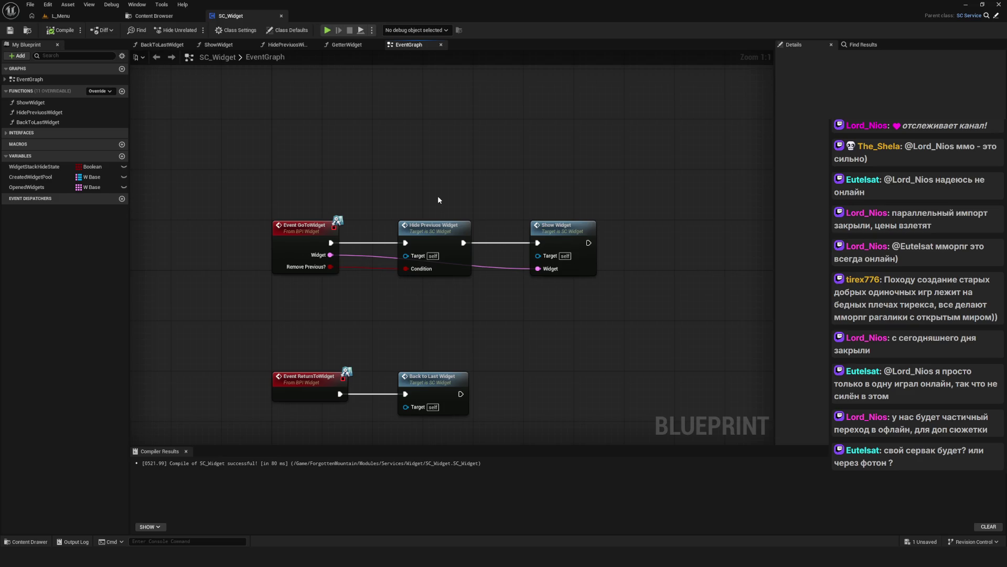
mouse_move(438, 199)
left_mouse_down()
mouse_move(456, 188)
mouse_move(433, 152)
left_mouse_up()
scroll(434, 155, "down", 1)
scroll(433, 156, "up", 1)
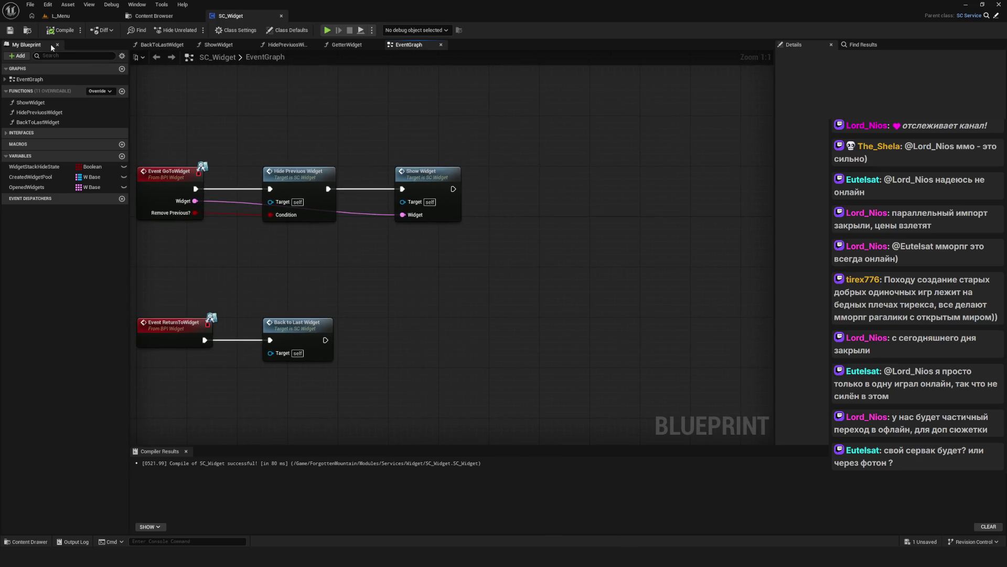
scroll(404, 157, "down", 3)
scroll(398, 152, "up", 3)
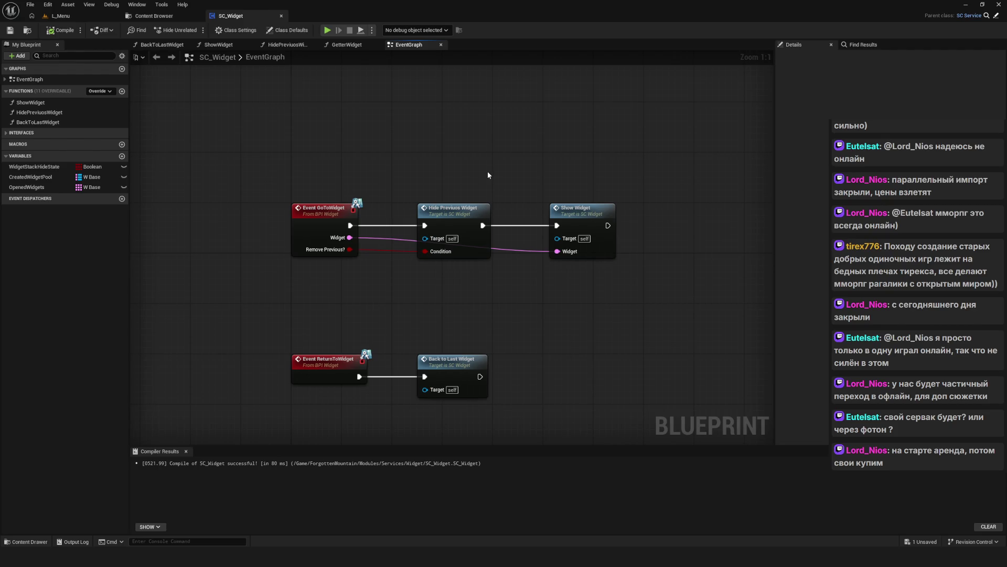
left_click_drag(488, 175, 484, 162)
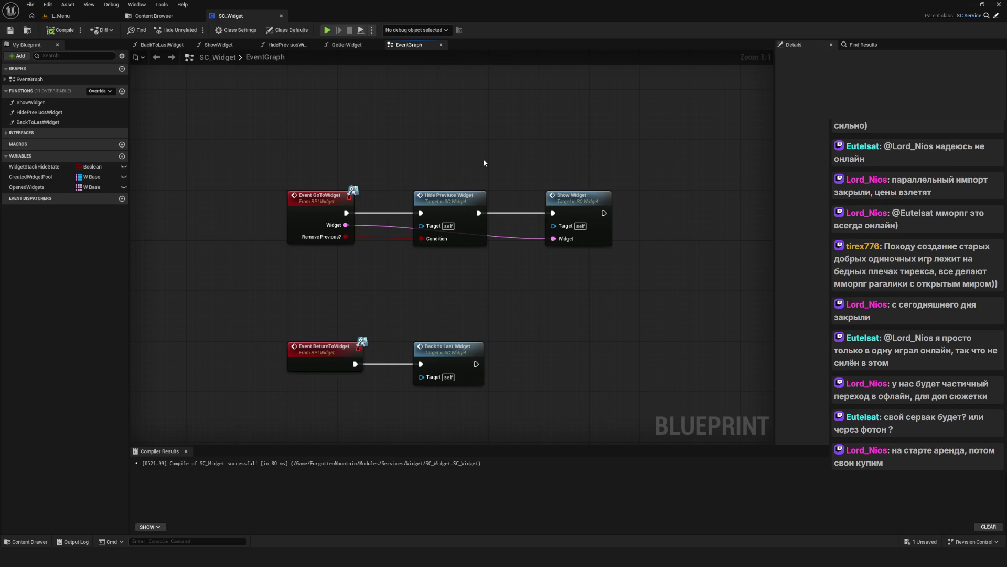
scroll(467, 180, "down", 4)
scroll(492, 223, "up", 4)
left_click_drag(493, 223, 495, 182)
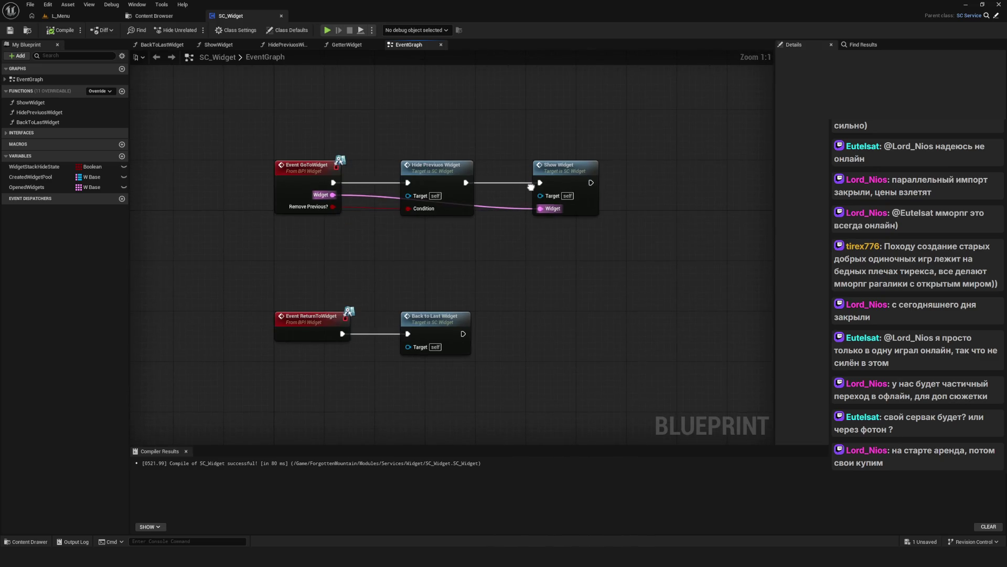
- Return to the Content Browser showing Widgets/Content with its Fonts and Images folders
left_click(155, 18)
left_click(244, 18)
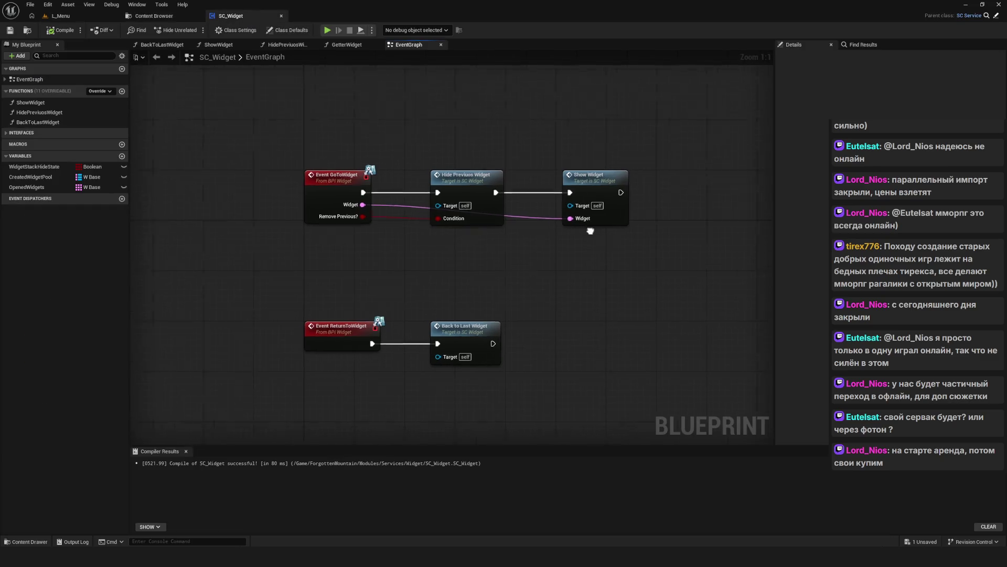
left_click(154, 16)
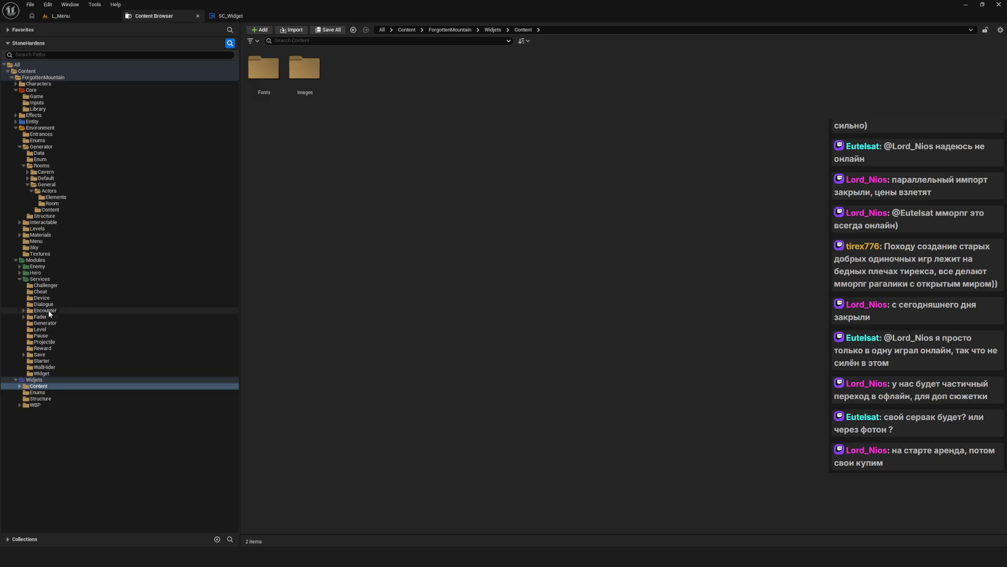
- Expand the Modules/Hero folder to list its subfolders, then bring up the task notes overlay
left_click(20, 273)
left_click(20, 273)
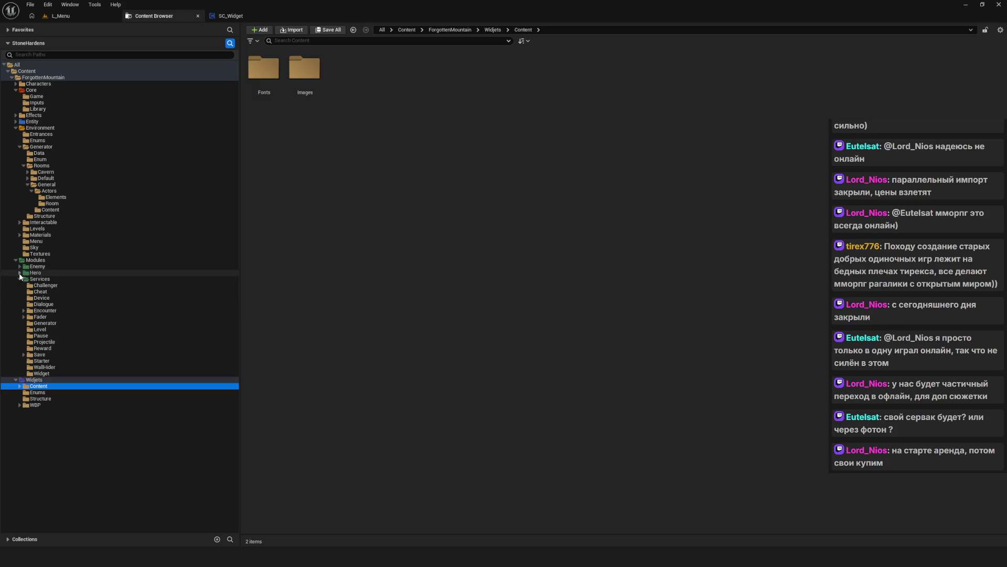
left_click(20, 273)
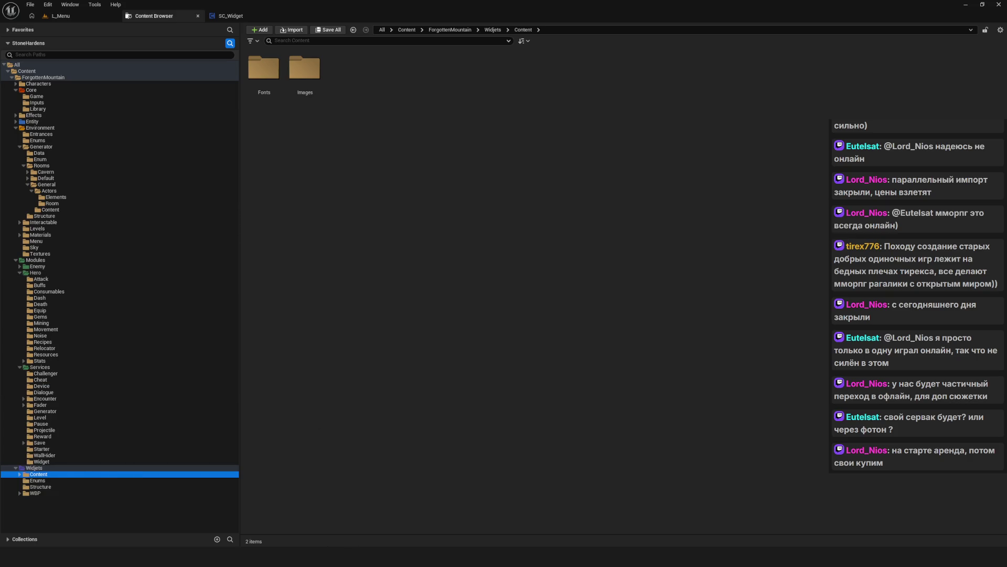
key("alt+Tab")
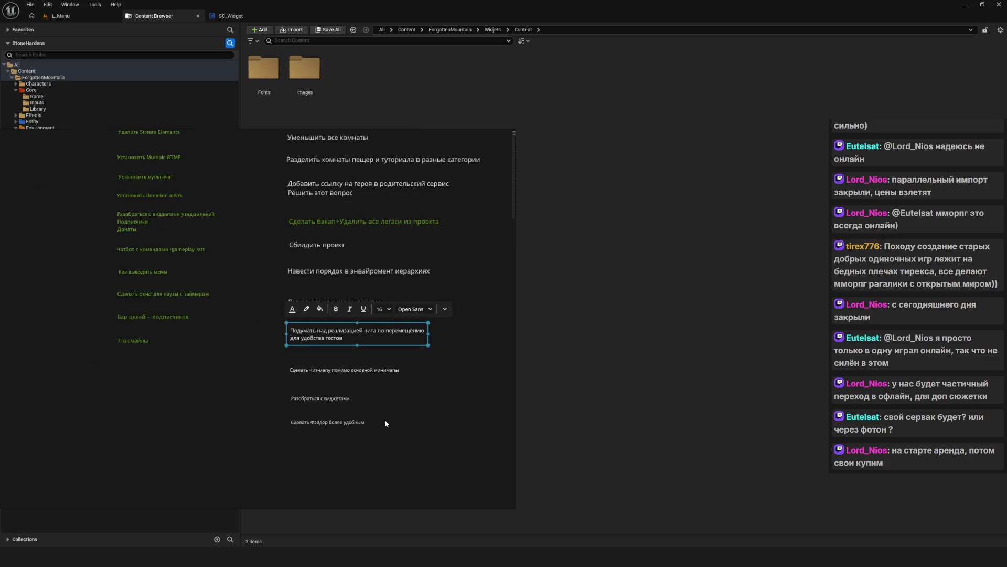
scroll(385, 419, "down", 1)
key("ctrl+v")
mouse_move(315, 428)
left_mouse_down()
mouse_move(326, 443)
mouse_move(338, 438)
left_mouse_up()
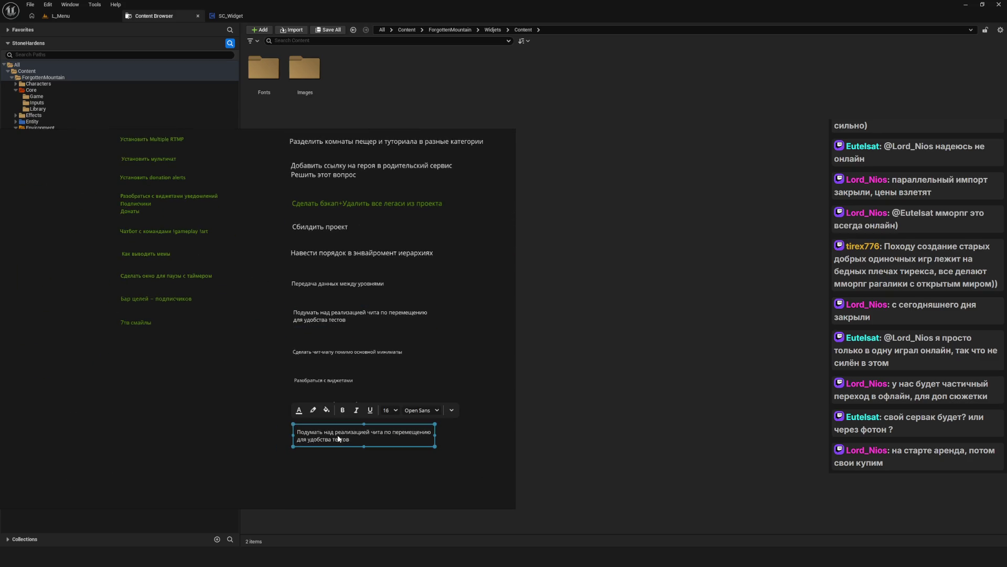
double_click(338, 438)
key("ctrl+a")
type("Gtht")
key("BackSpace")
key("BackSpace")
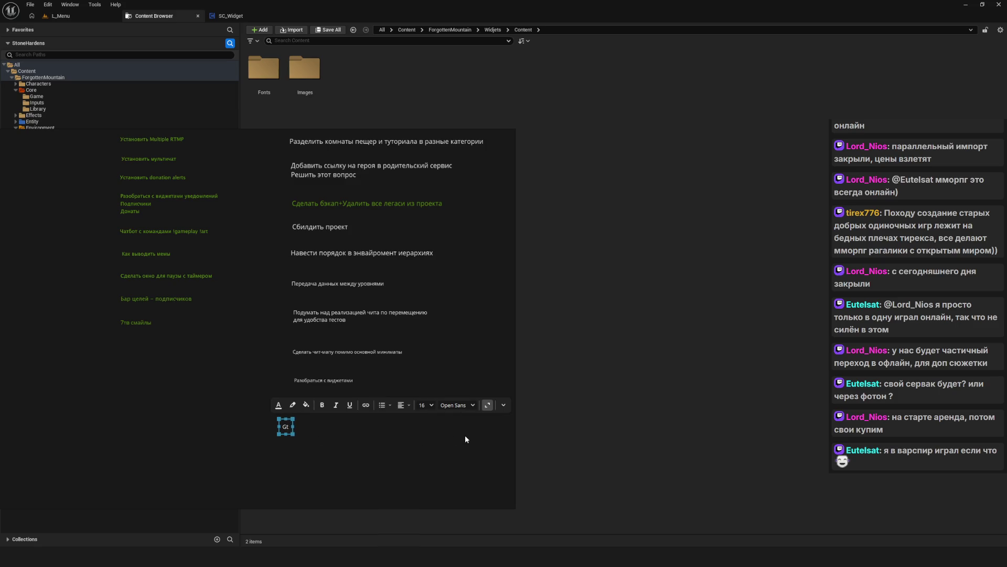
key("BackSpace")
key("BackSpace")
type("Пер")
key("BackSpace")
key("BackSpace")
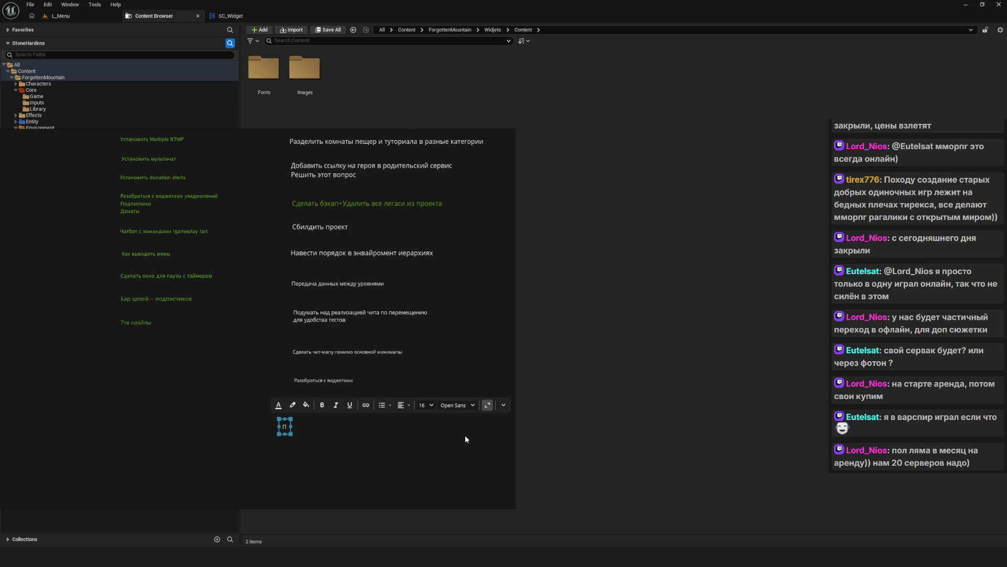
key("Escape")
left_click_drag(227, 414, 300, 449)
key("Delete")
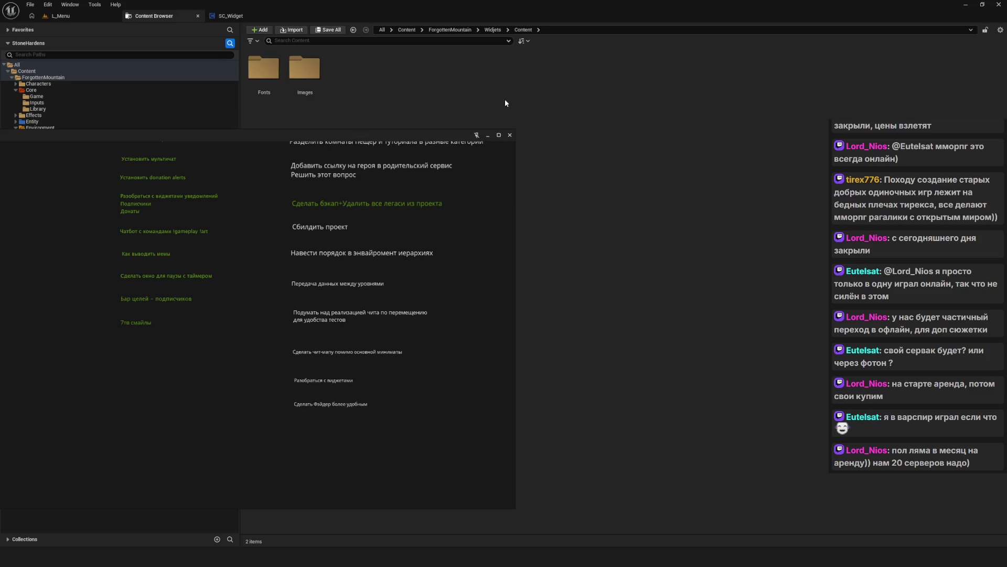
left_click(488, 136)
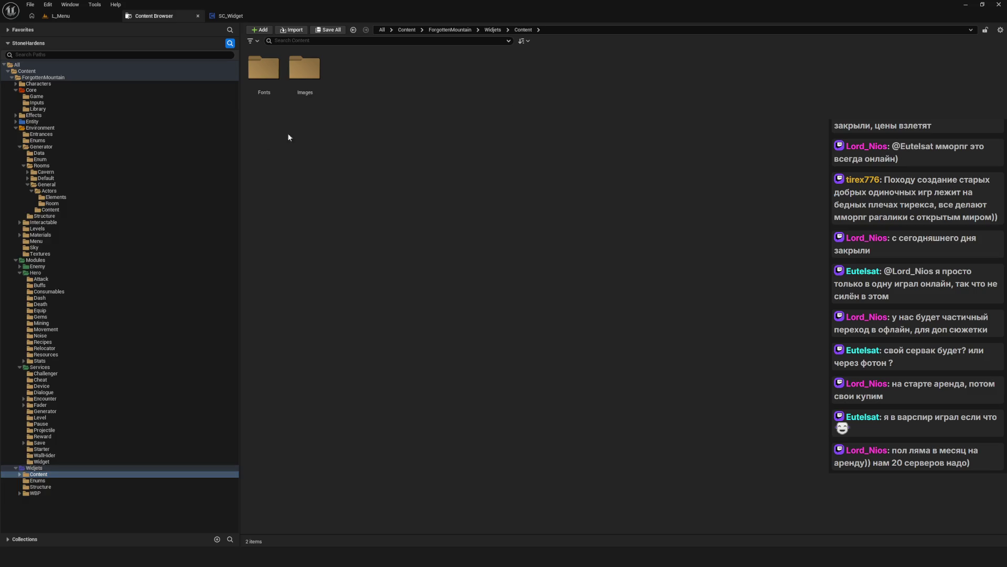
- Collapse the Hero, Enemy, Modules and Generator folders in the folder tree
left_click(19, 272)
left_click(19, 266)
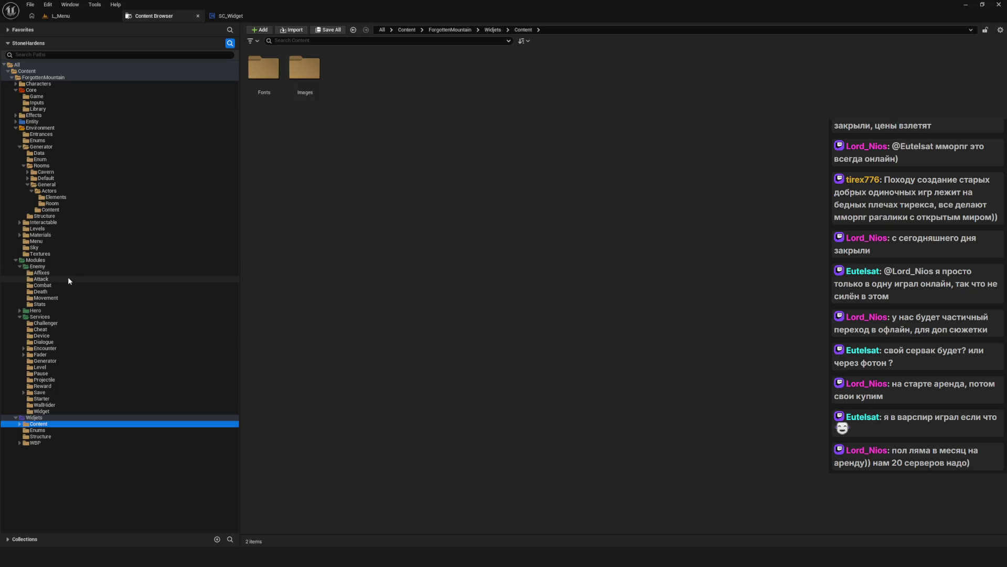
left_click(20, 264)
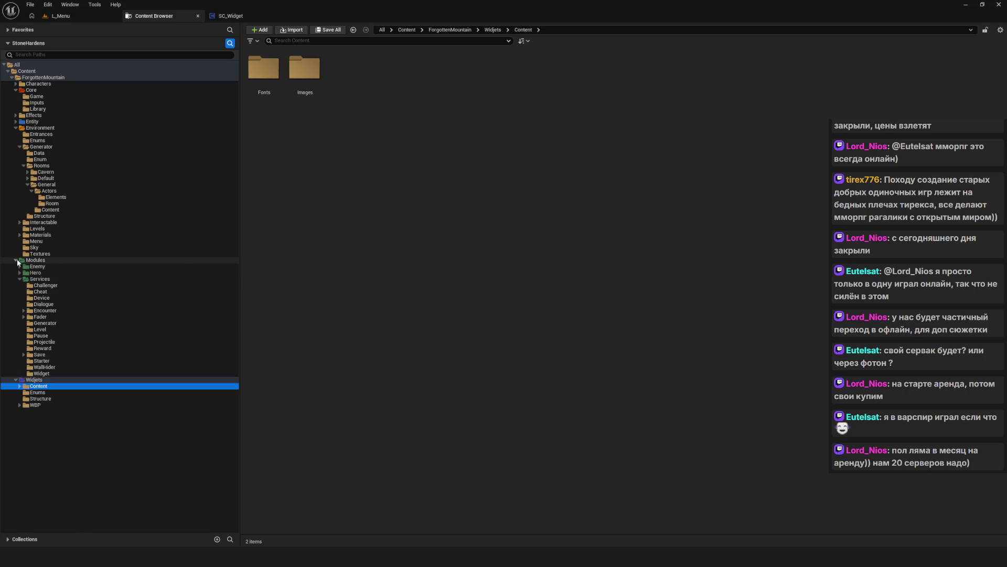
left_click(16, 259)
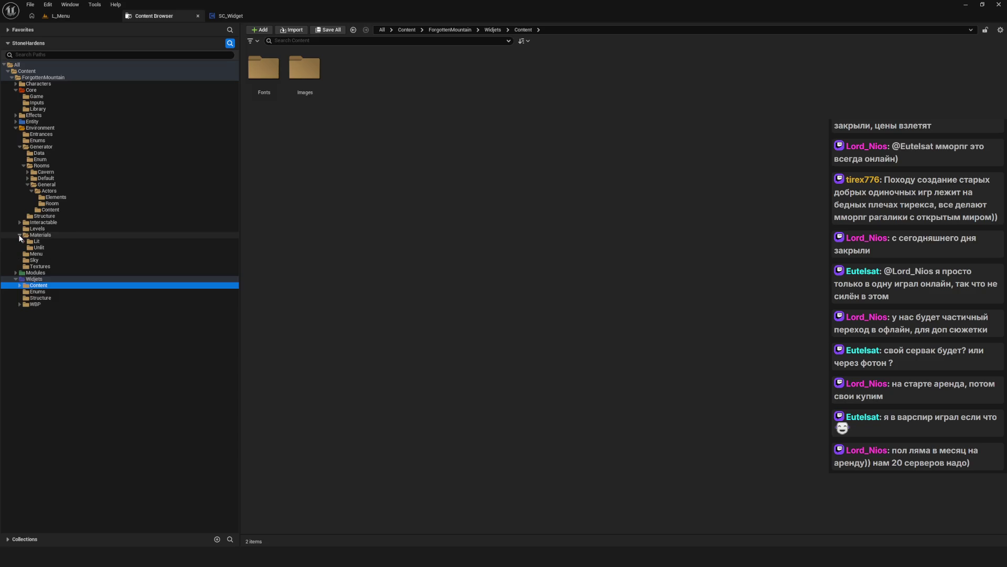
left_click(20, 146)
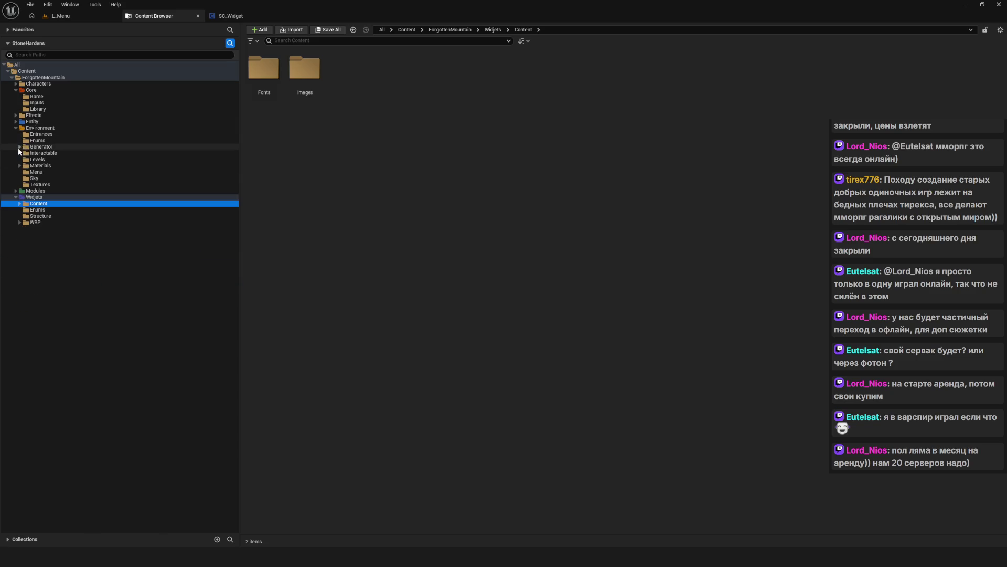
- Open the Environment > Menu folder and select the L_Menu level
left_click(37, 128)
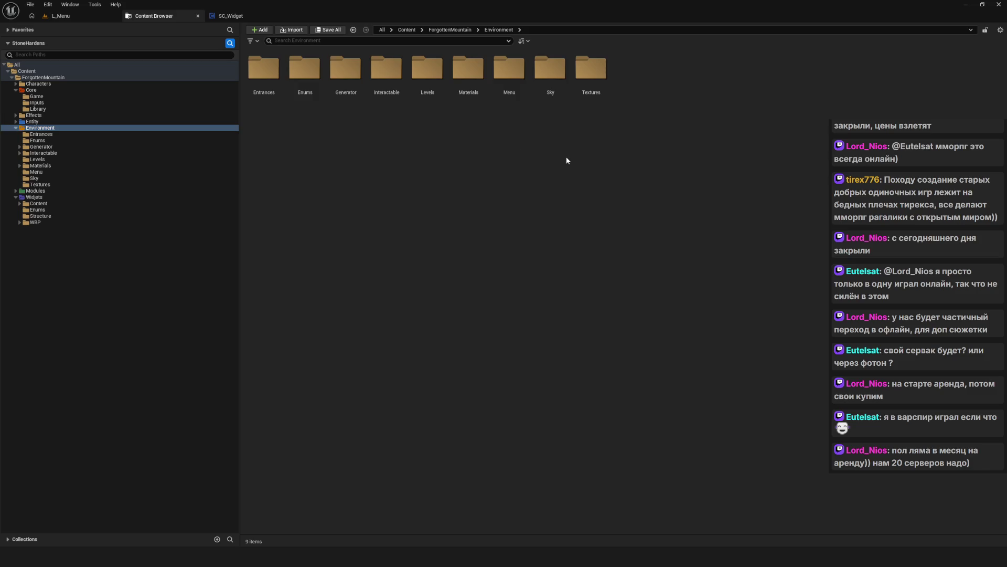
double_click(510, 90)
left_click(279, 77)
- Move the L_Menu level into the Levels folder, confirming the move
mouse_move(269, 70)
left_mouse_down()
mouse_move(76, 178)
mouse_move(59, 158)
left_mouse_up()
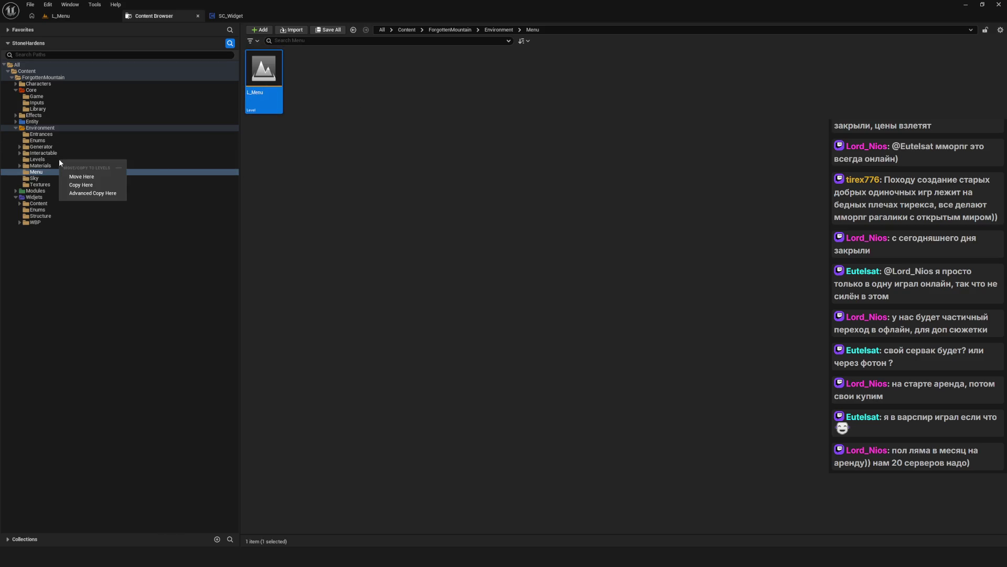
left_click(83, 177)
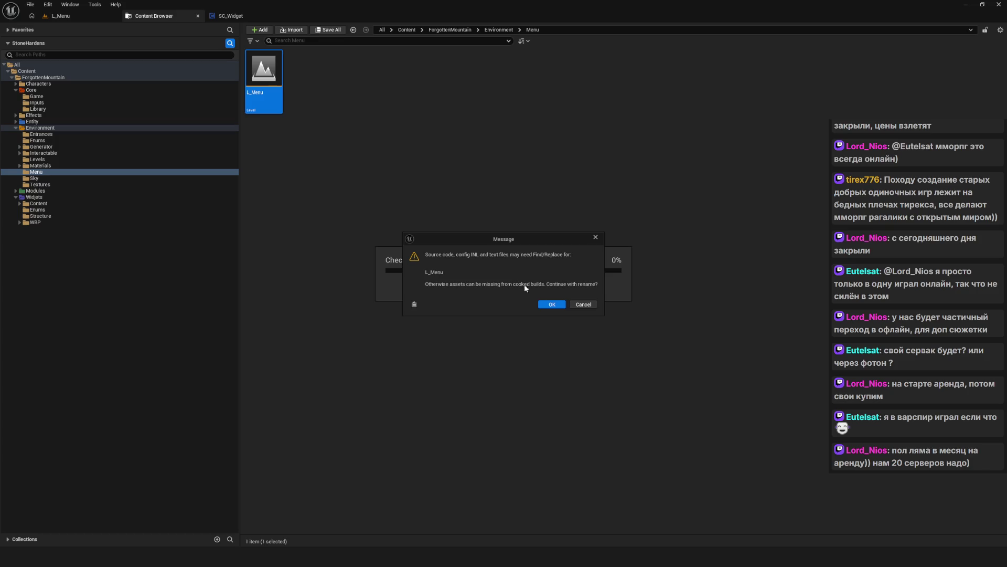
left_click(560, 307)
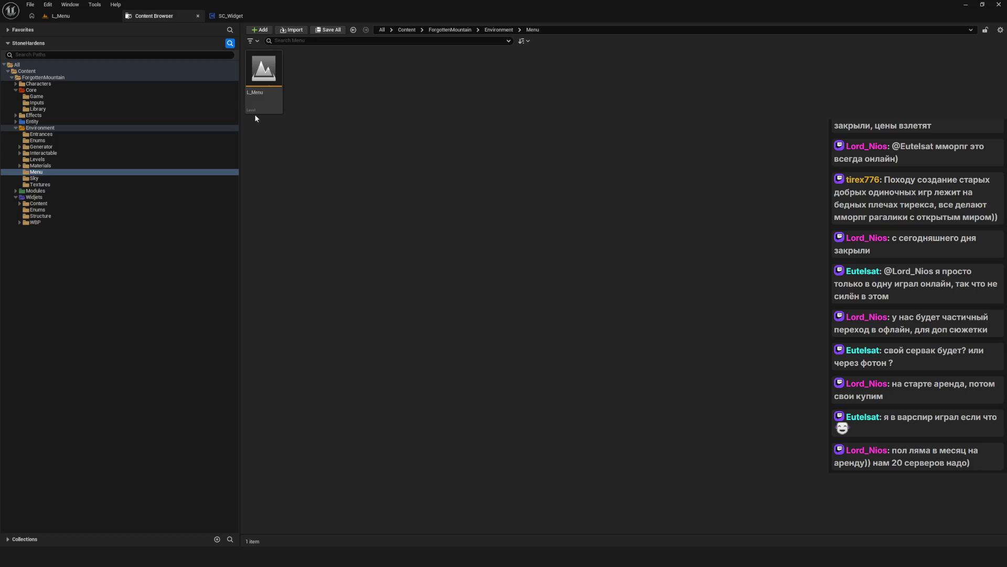
- Open the L_Cavern level from the Levels folder, saving pending changes first
left_click(72, 12)
left_click(157, 16)
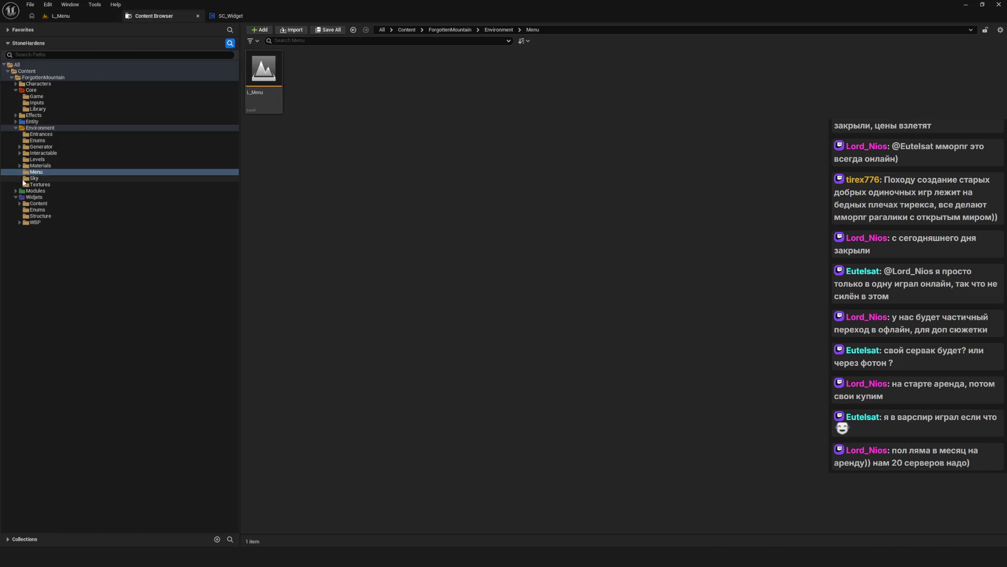
left_click(41, 160)
double_click(316, 99)
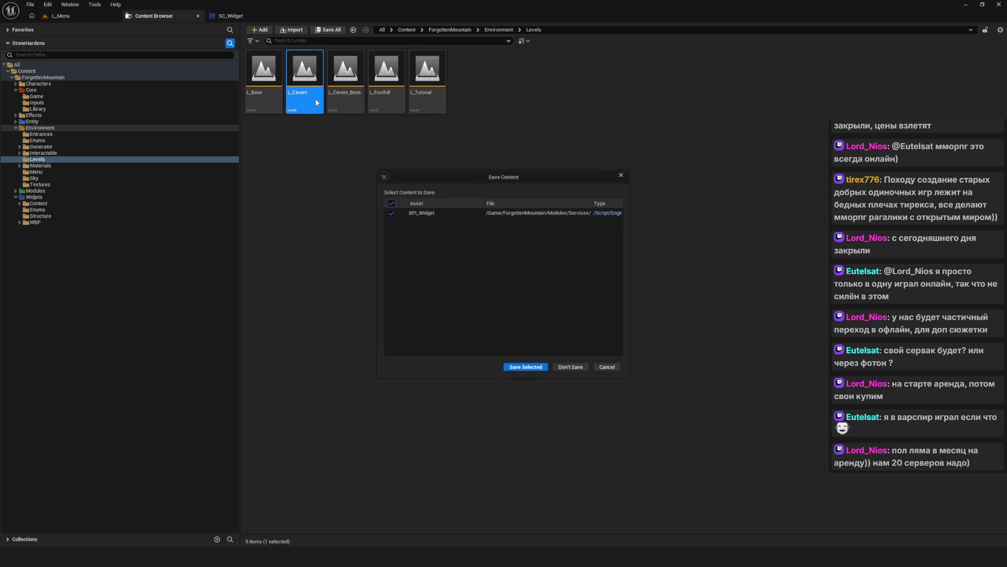
left_click(525, 367)
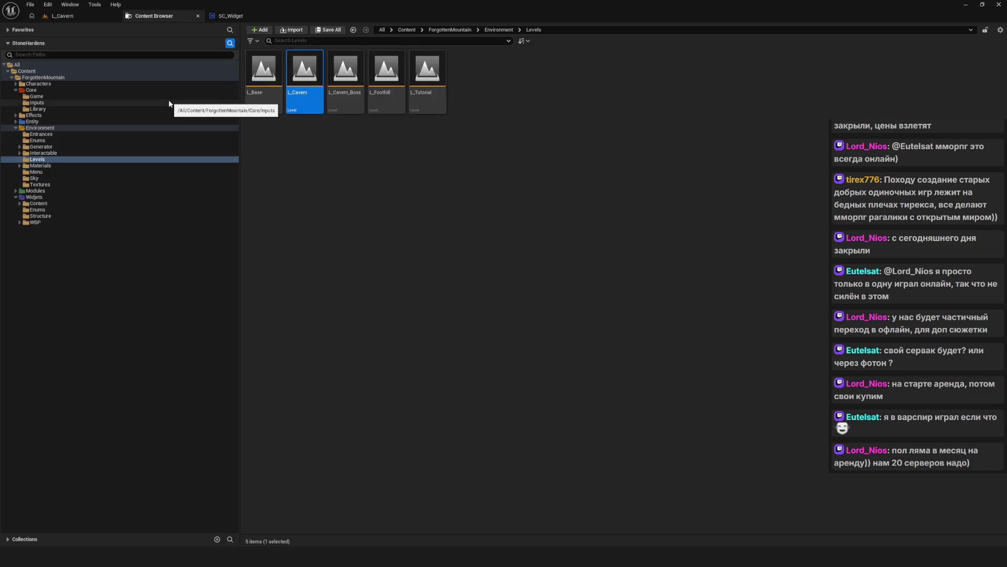
- Move L_Menu from the Menu folder into Levels, accepting the warning
left_click(44, 172)
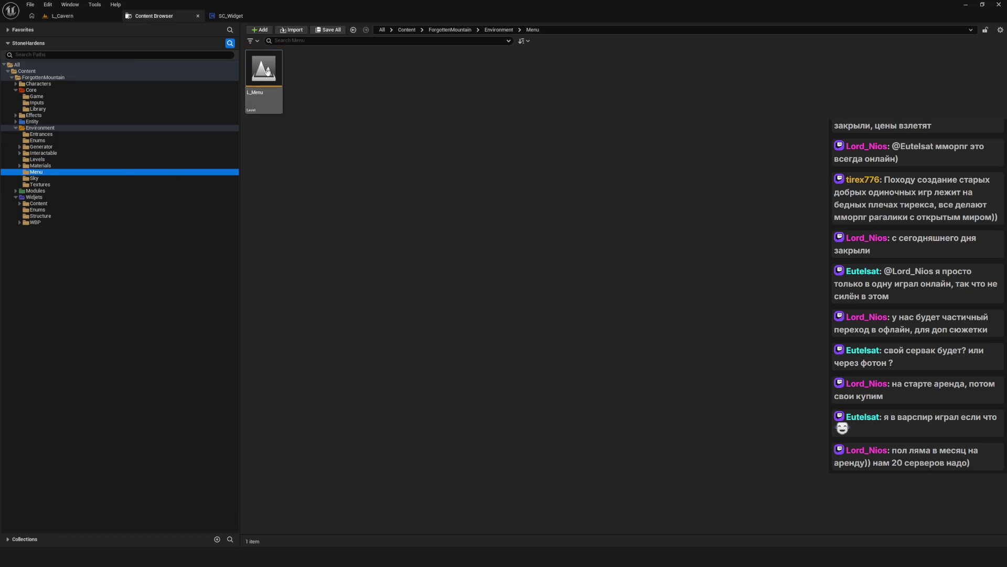
left_click_drag(53, 160, 54, 161)
left_click(85, 175)
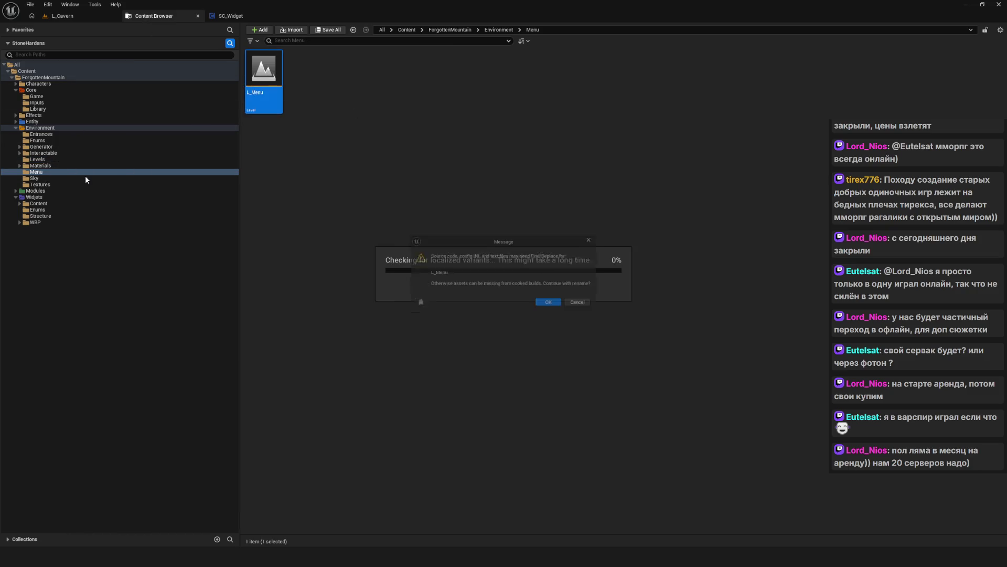
left_click(554, 309)
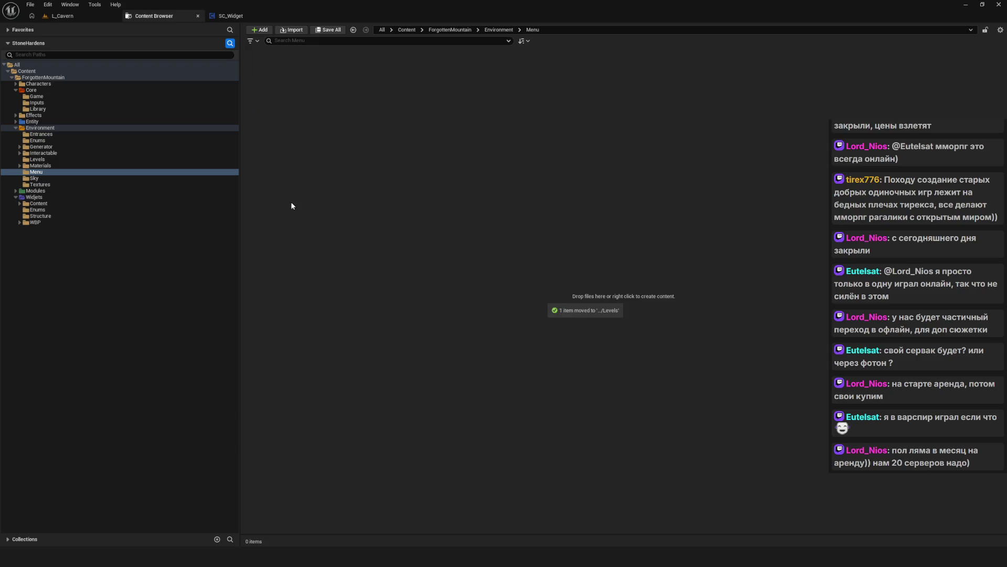
- Verify L_Menu is in Levels, then delete the empty Menu folder and its redirector
left_click(40, 165)
left_click(37, 159)
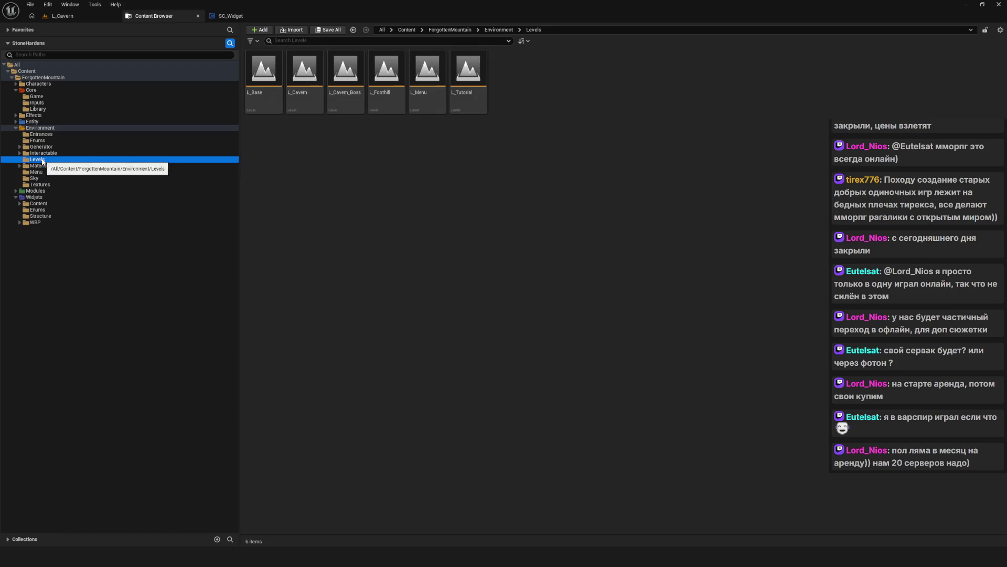
left_click(36, 171)
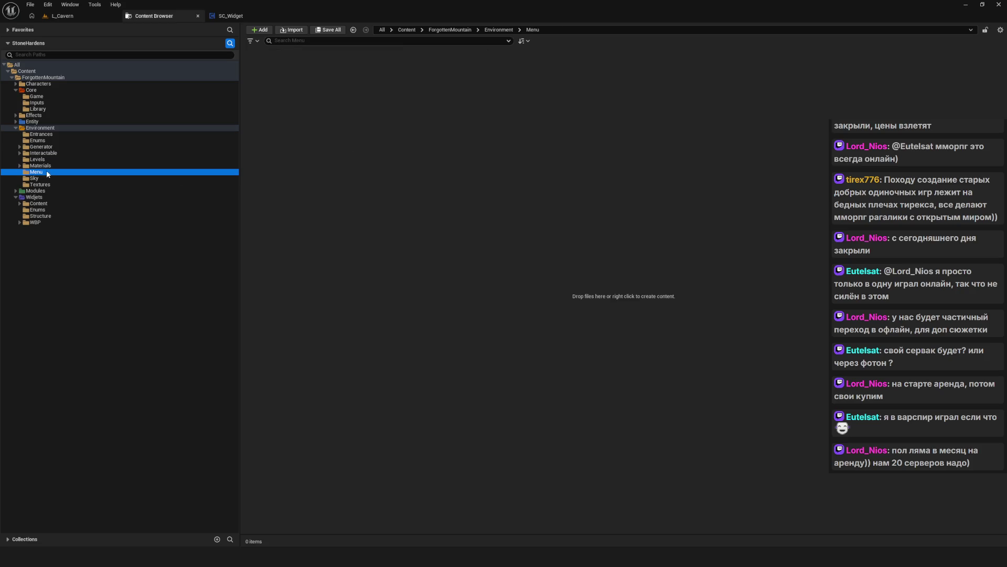
key("Delete")
left_click(192, 204)
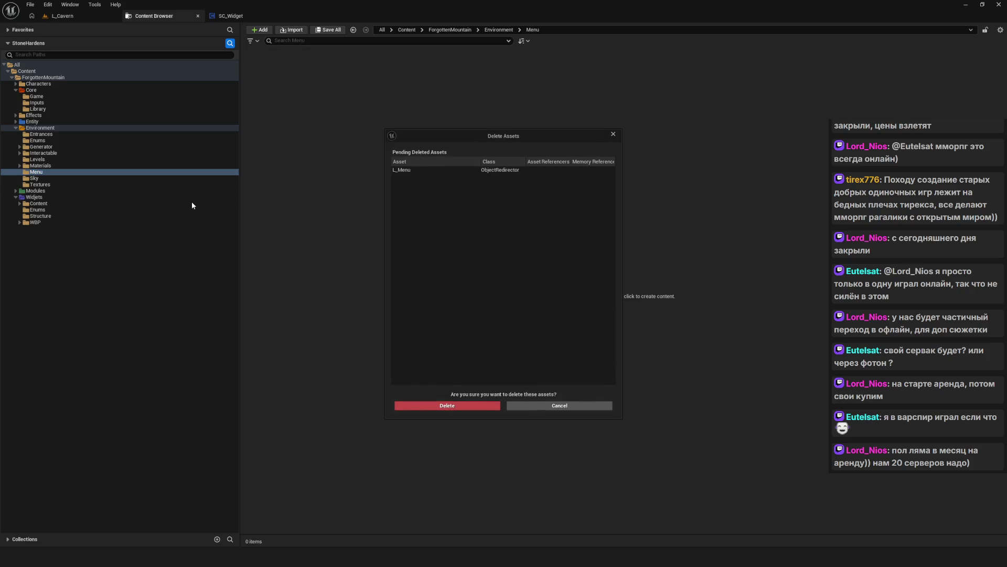
left_click(444, 406)
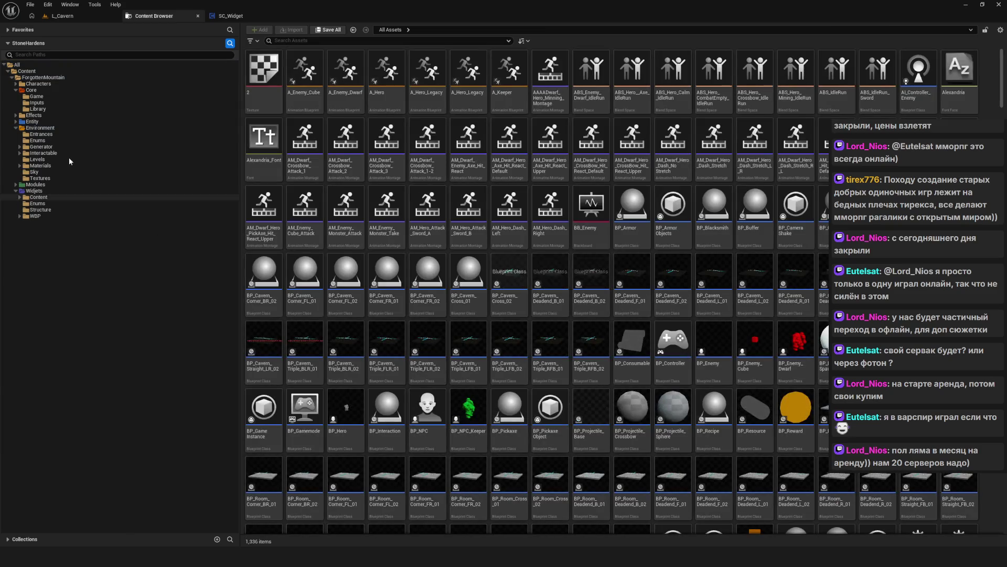
- Browse back to the Environment folder and its Entrances subfolder
left_click(40, 128)
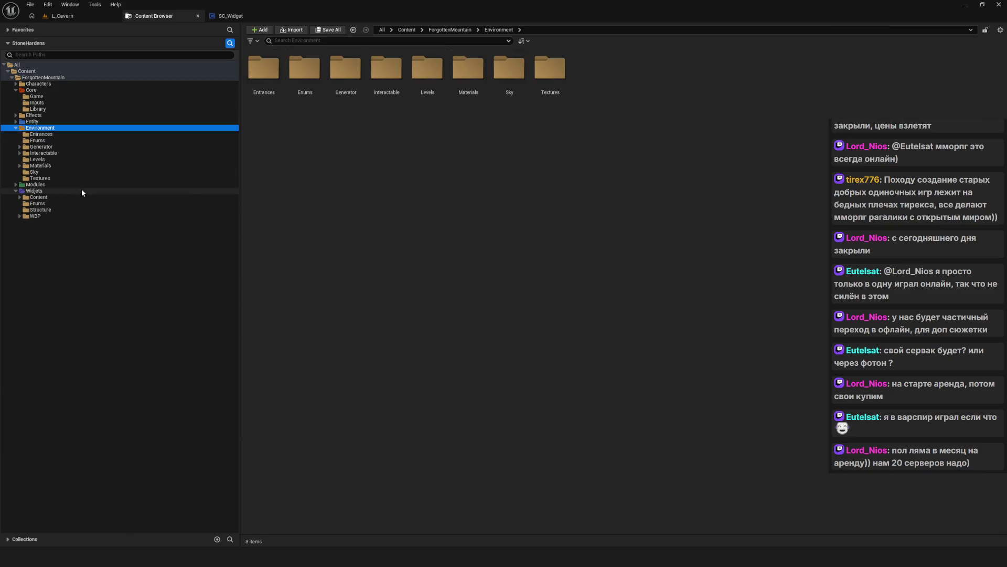
left_click(479, 207)
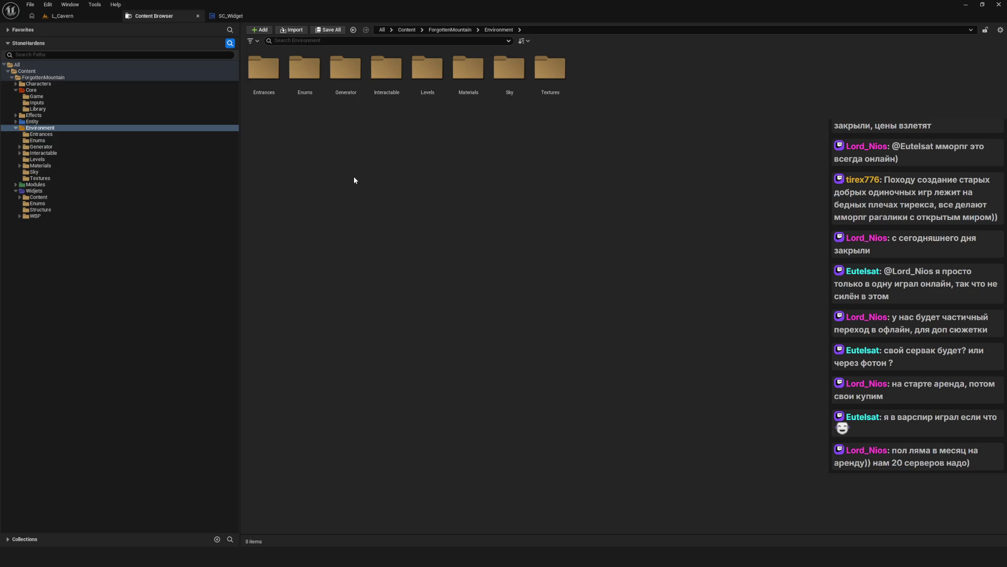
left_click(41, 140)
- Browse the Environment subfolders from Entrances to Textures, then settle on the Enums folder
left_click(44, 136)
left_click(42, 141)
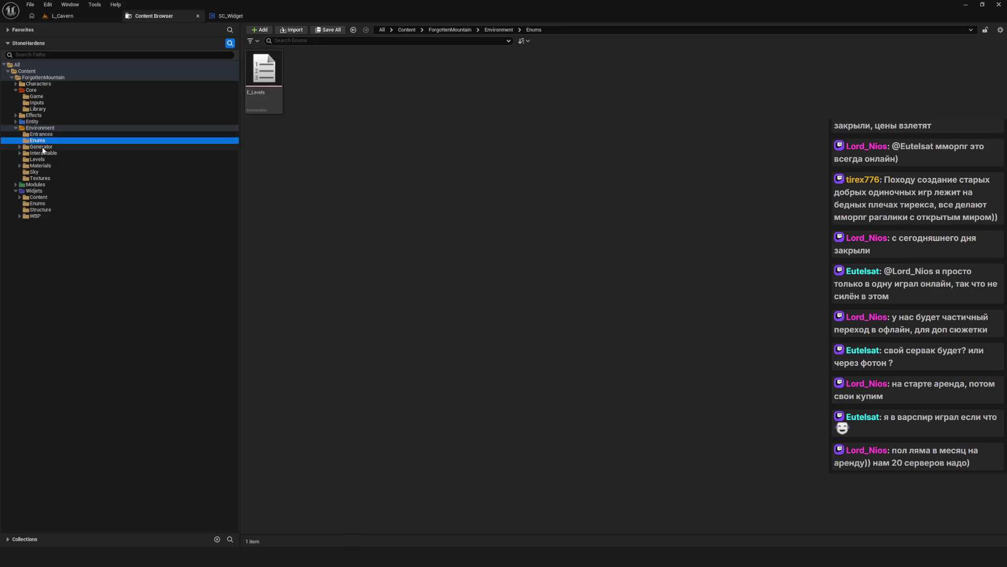
left_click(42, 135)
left_click(42, 147)
left_click(42, 160)
left_click(47, 166)
left_click(47, 172)
left_click(45, 178)
key("Up")
key("Up")
key("Up")
key("Down")
key("Up")
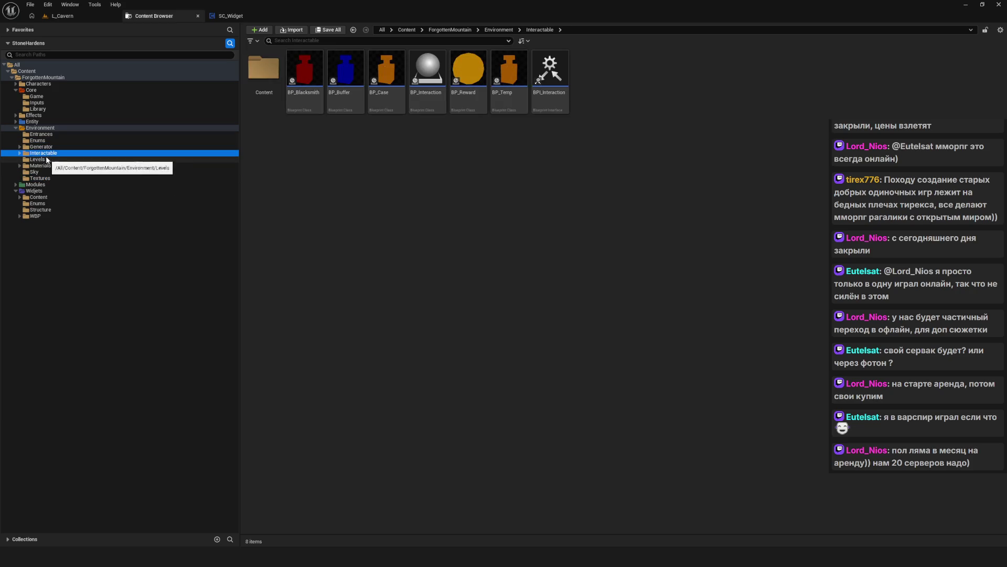
left_click(19, 153)
left_click(19, 146)
left_click(19, 147)
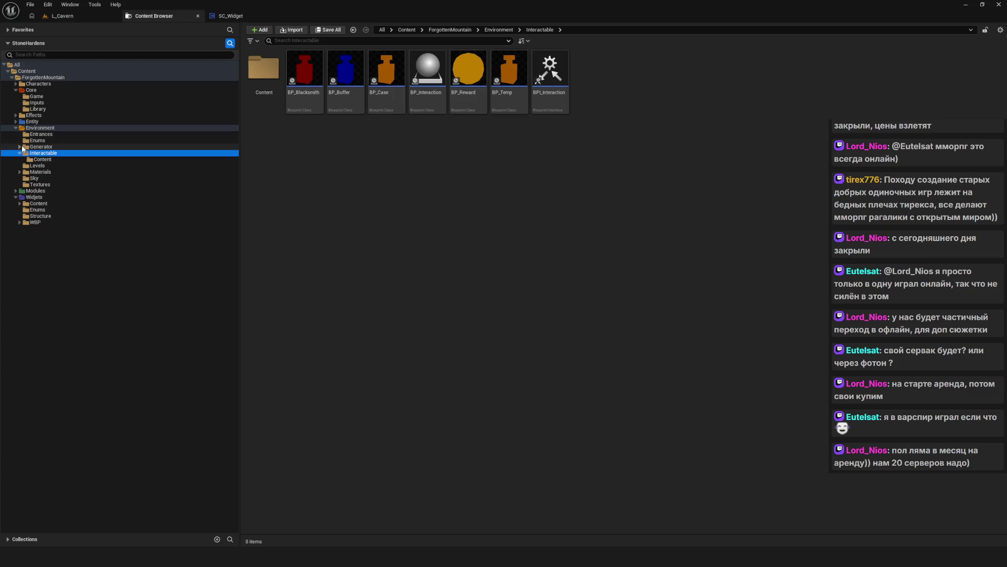
left_click(50, 142)
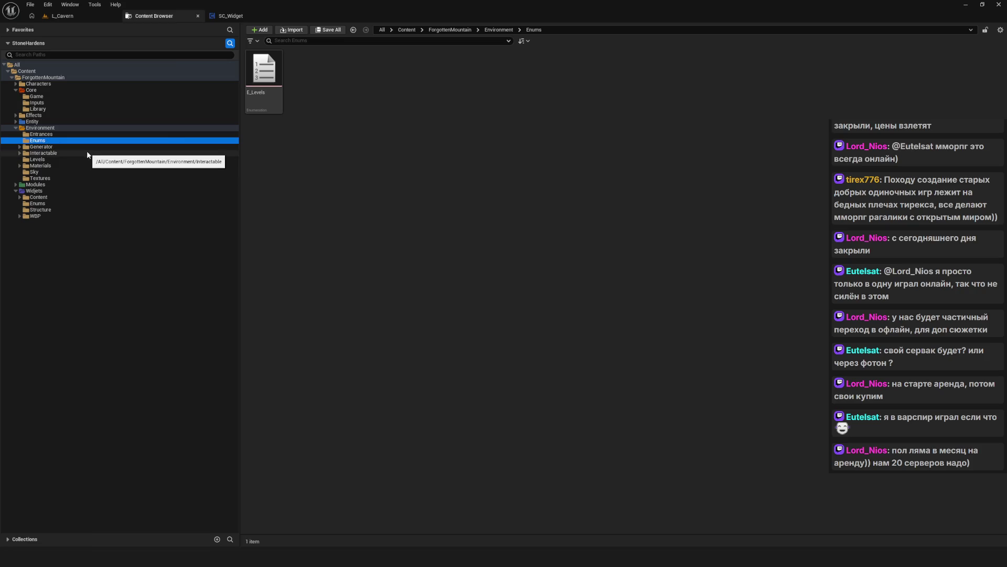
- Inspect the E_Levels enumeration's entries, then close its editor and return to the Content Browser
double_click(270, 83)
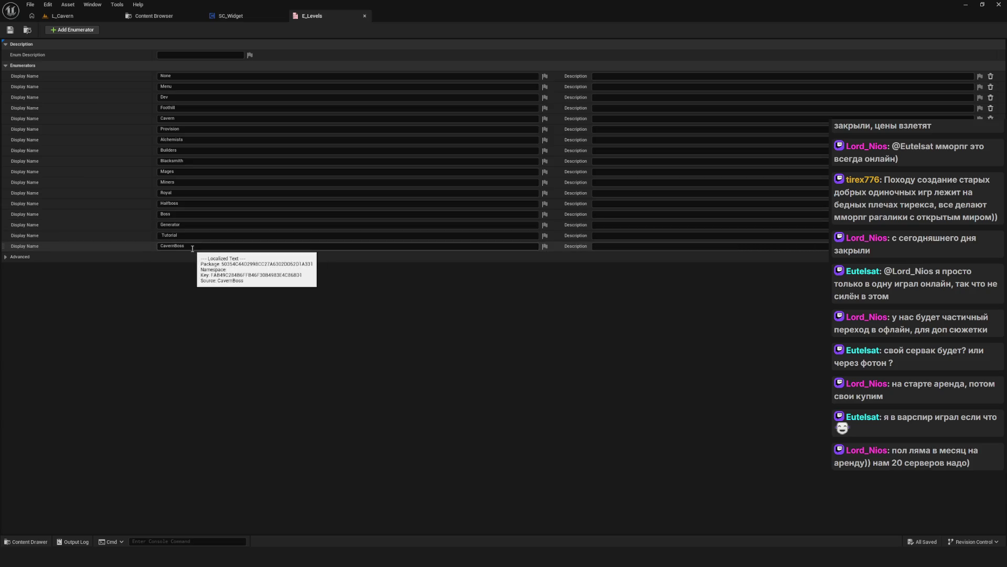
left_click(168, 16)
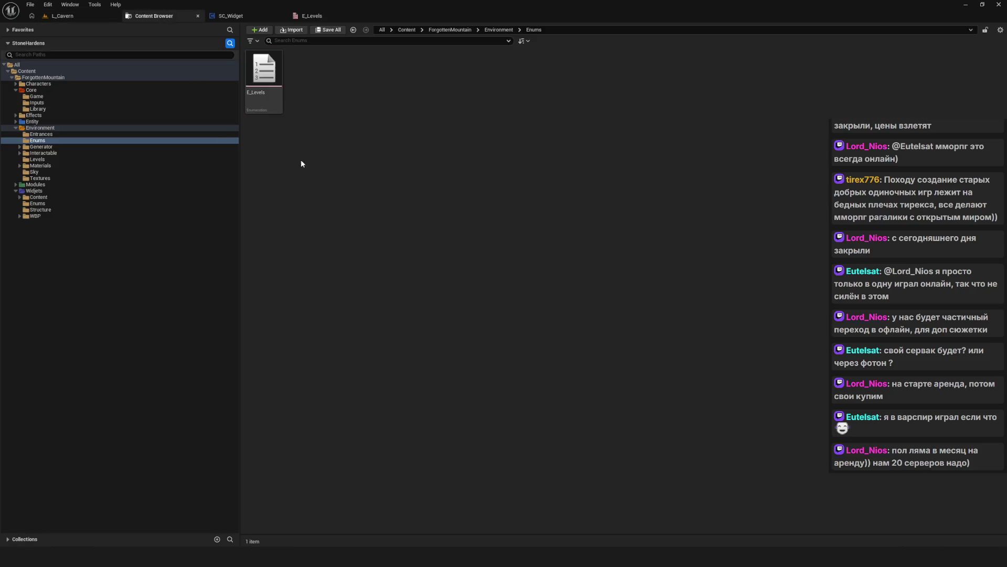
double_click(269, 91)
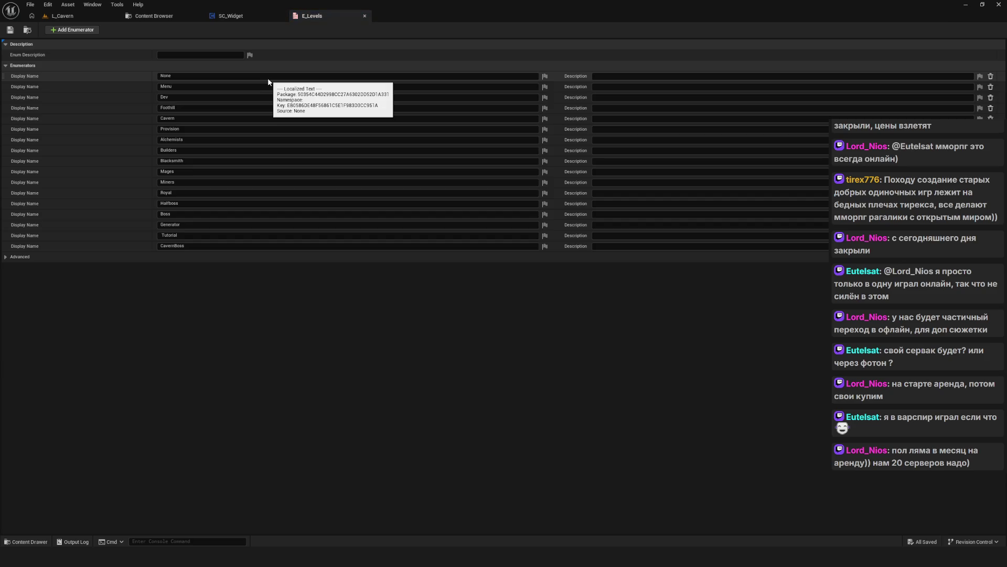
left_click(364, 16)
left_click(154, 16)
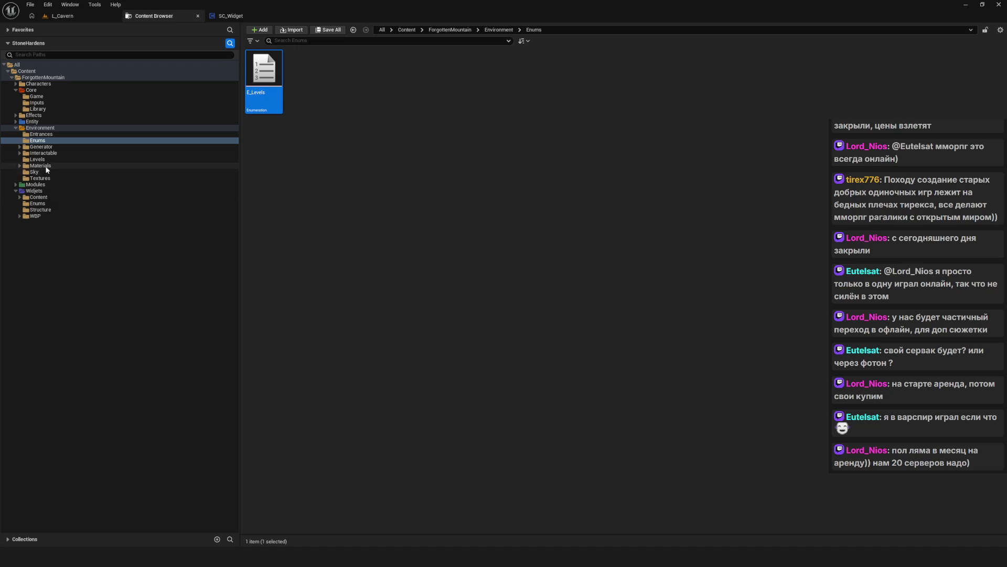
- Browse Entrances, Generator and Interactable, and widen the folder tree panel
left_click(49, 135)
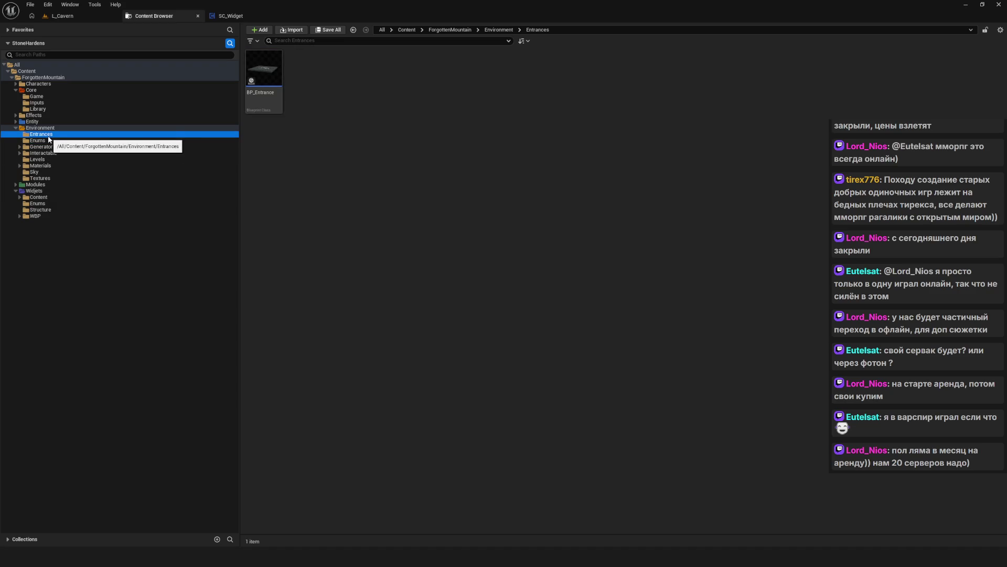
left_click(62, 147)
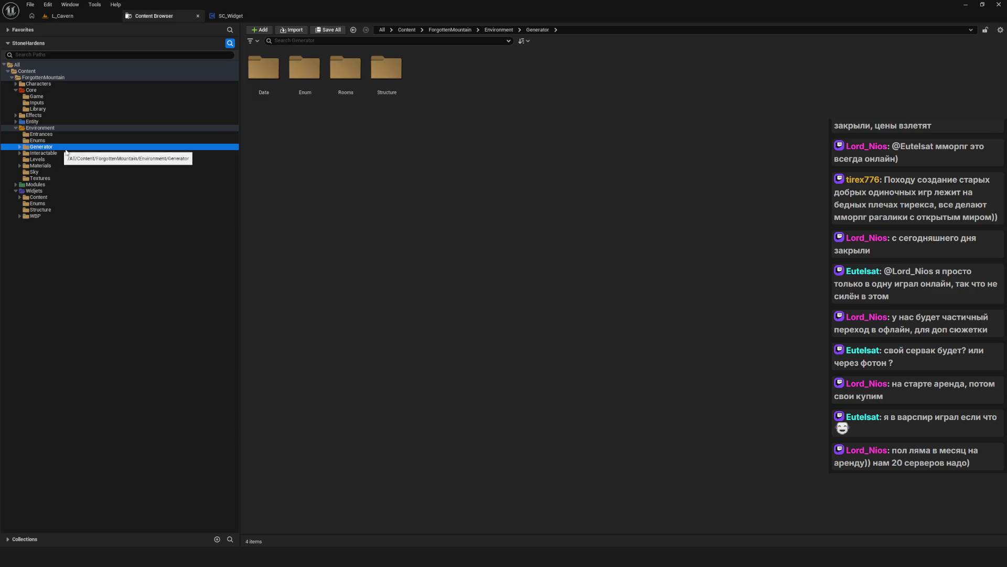
left_click(36, 153)
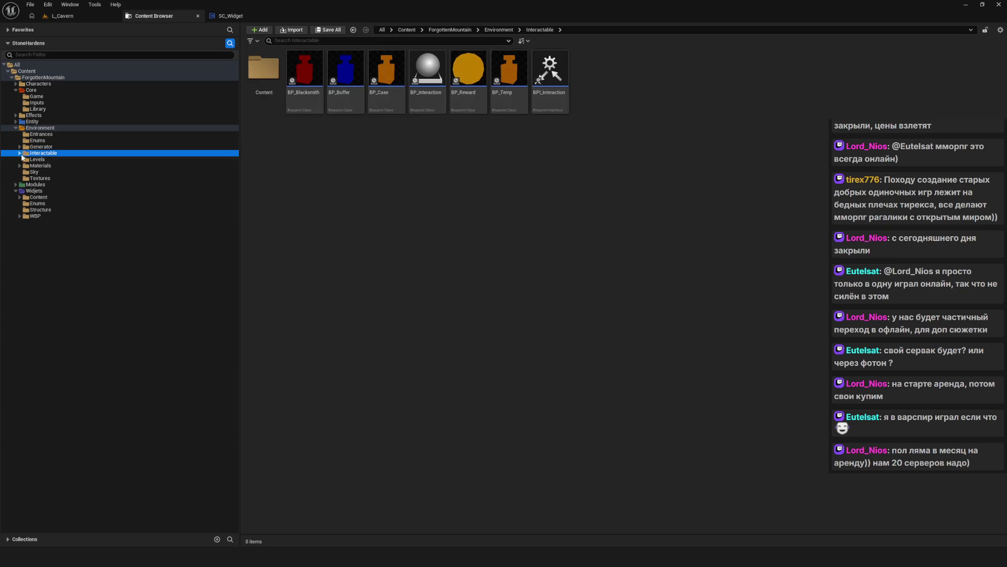
left_click(45, 147)
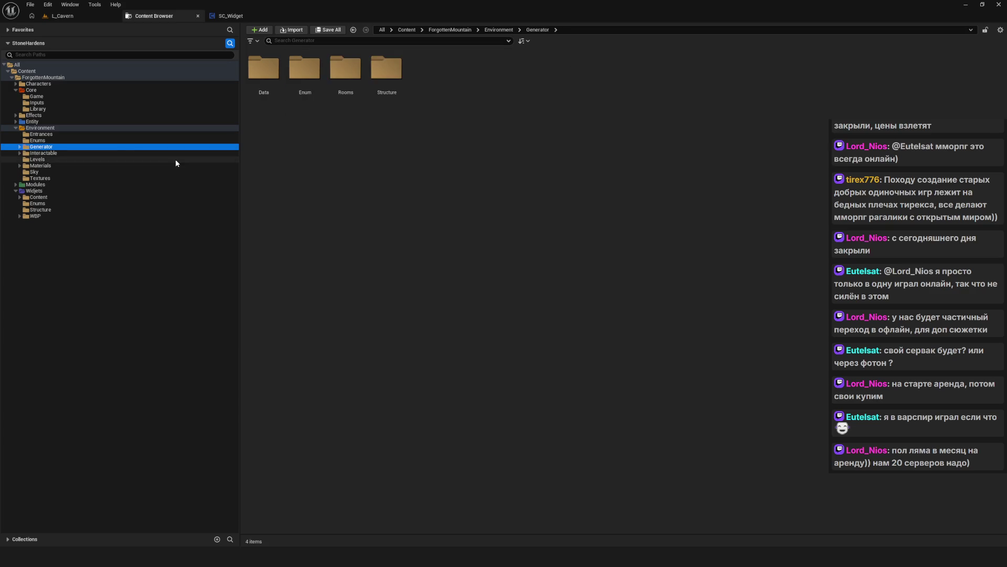
left_click_drag(239, 111, 303, 111)
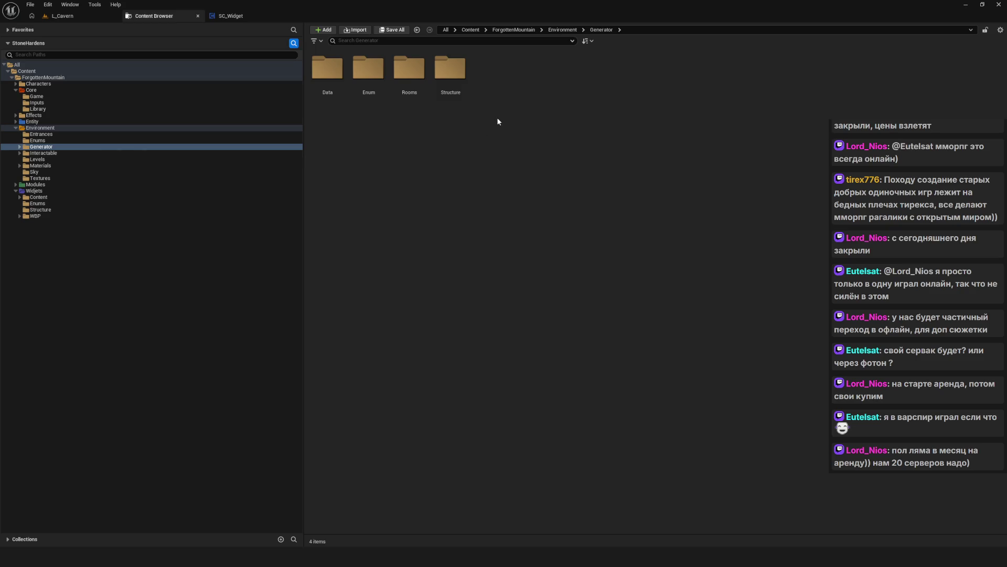
- Open Generator > Rooms and browse the General, Default and Corner > BL folders
double_click(409, 68)
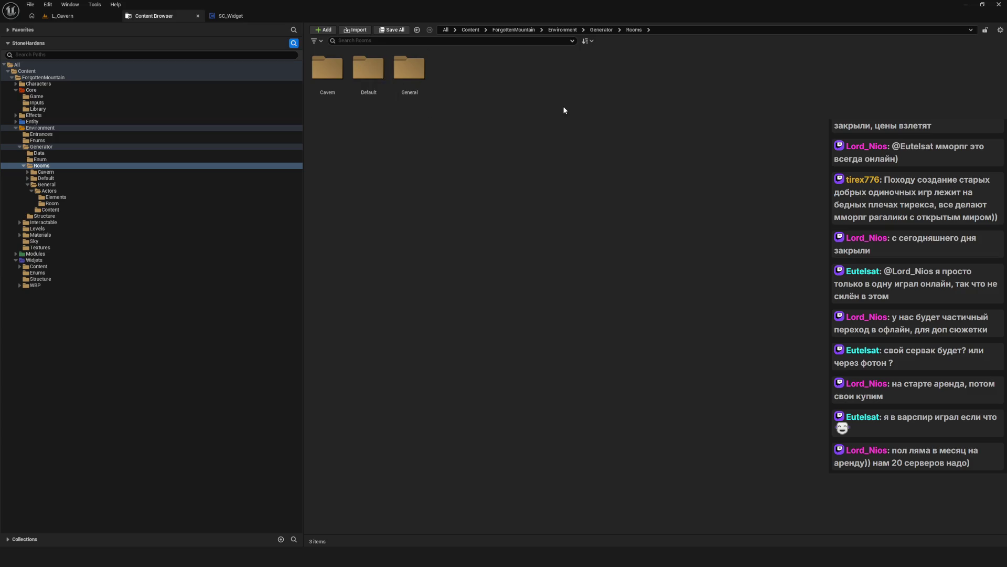
double_click(401, 67)
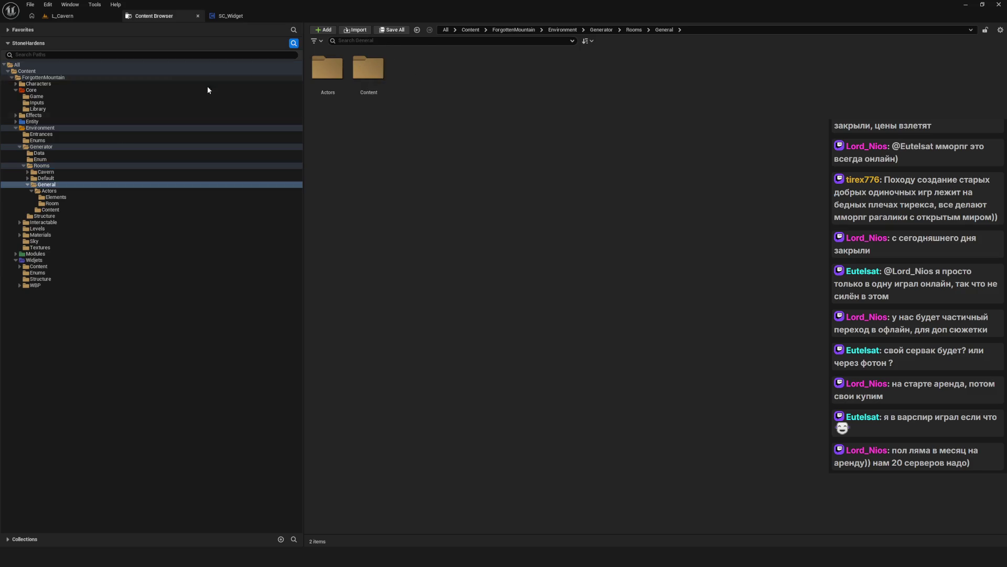
left_click(46, 177)
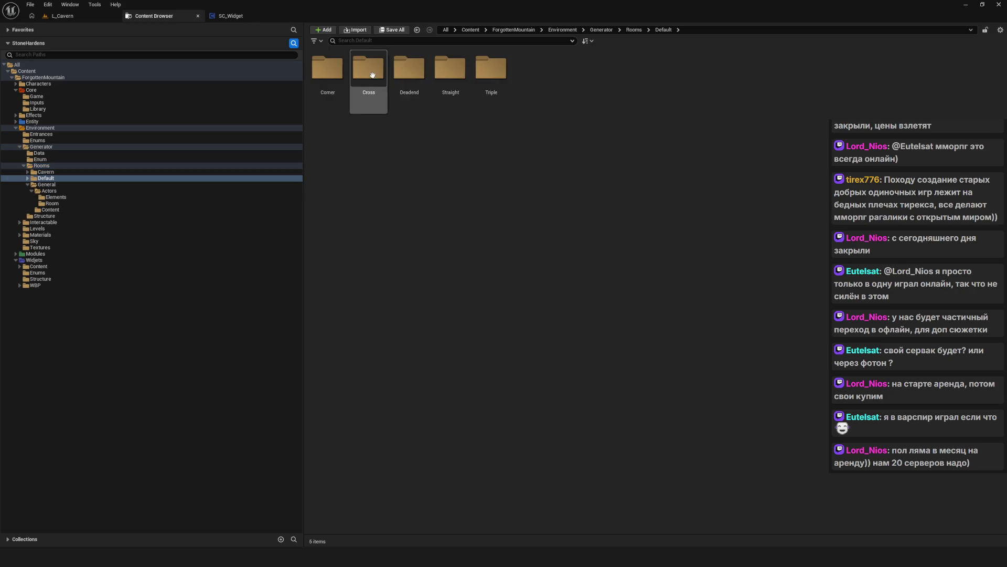
left_click(408, 104)
double_click(329, 71)
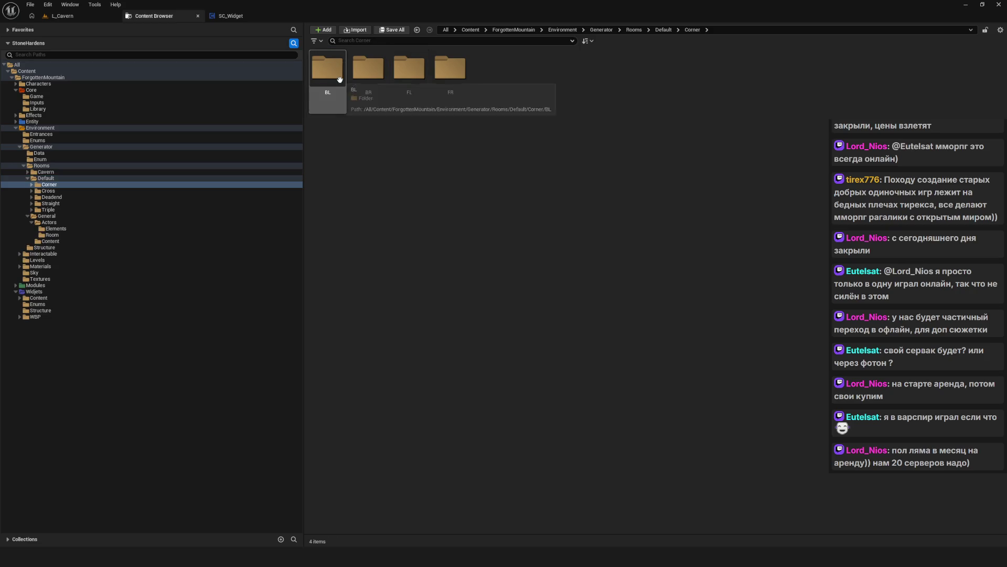
double_click(339, 80)
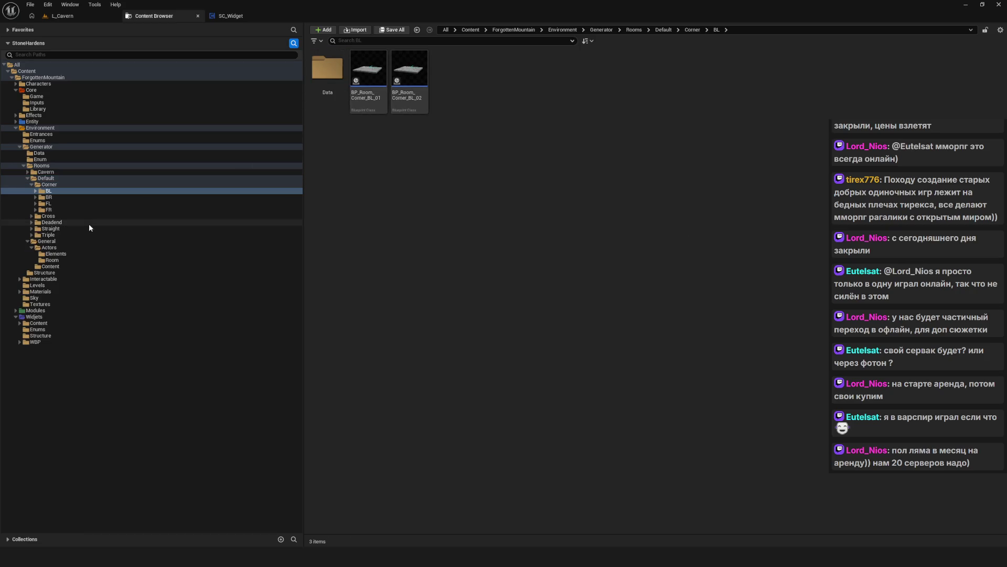
- Look through the Cavern and Default rooms folders, collapsing the Default, General and Cavern branches
left_click(42, 172)
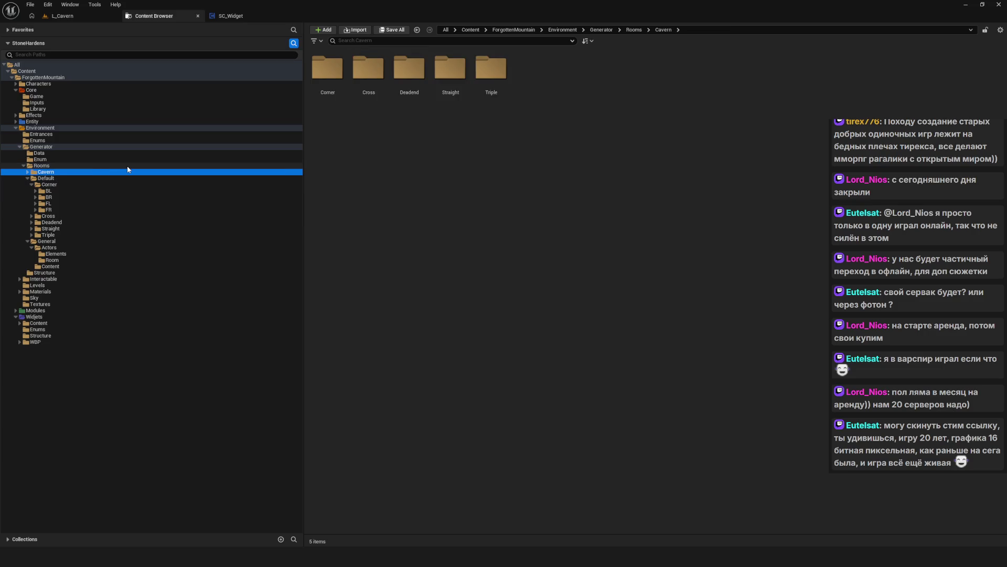
left_click(27, 179)
left_click(44, 178)
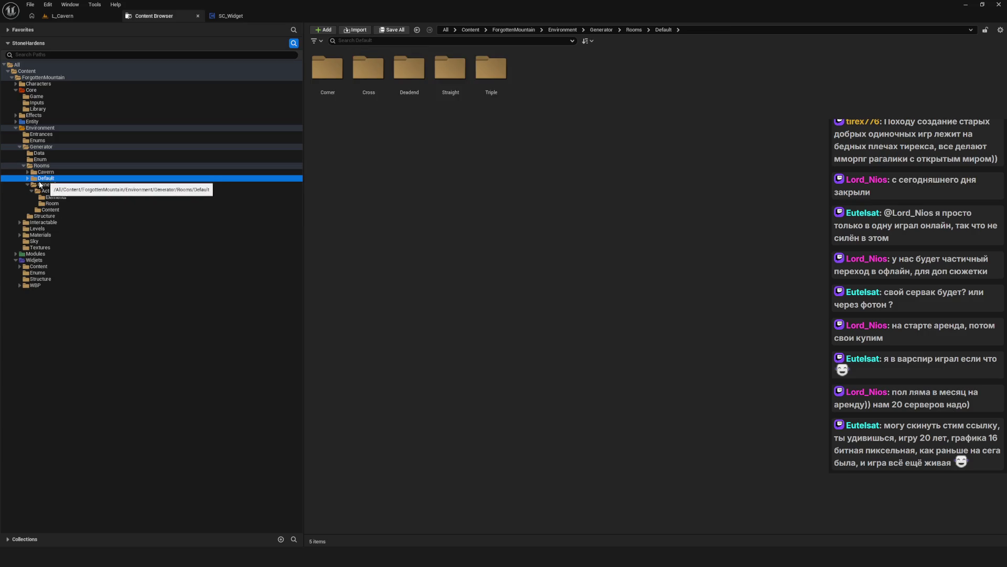
left_click(27, 185)
left_click(28, 172)
left_click(27, 172)
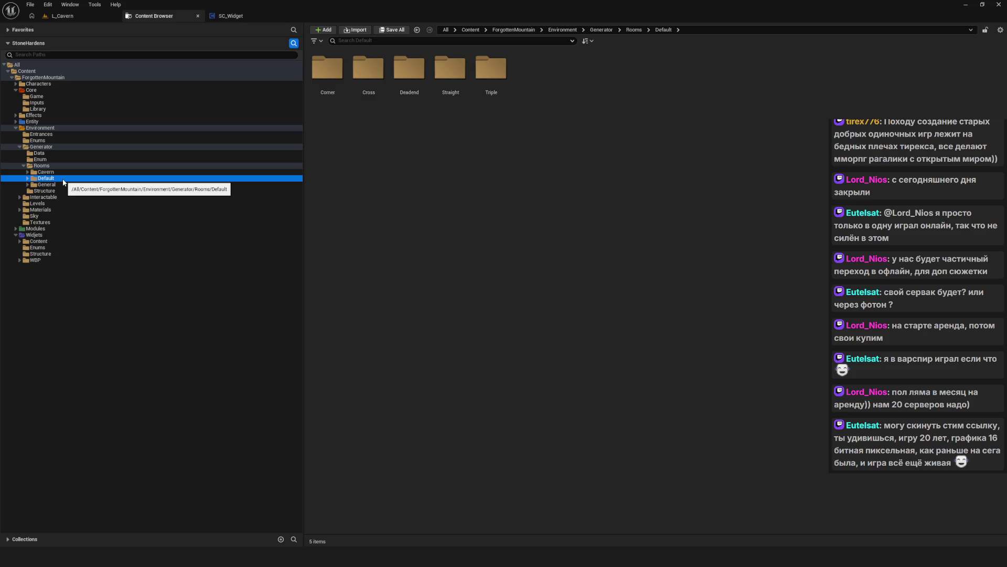
- Force delete the Default rooms folder, agreeing to load its 60 assets
key("Delete")
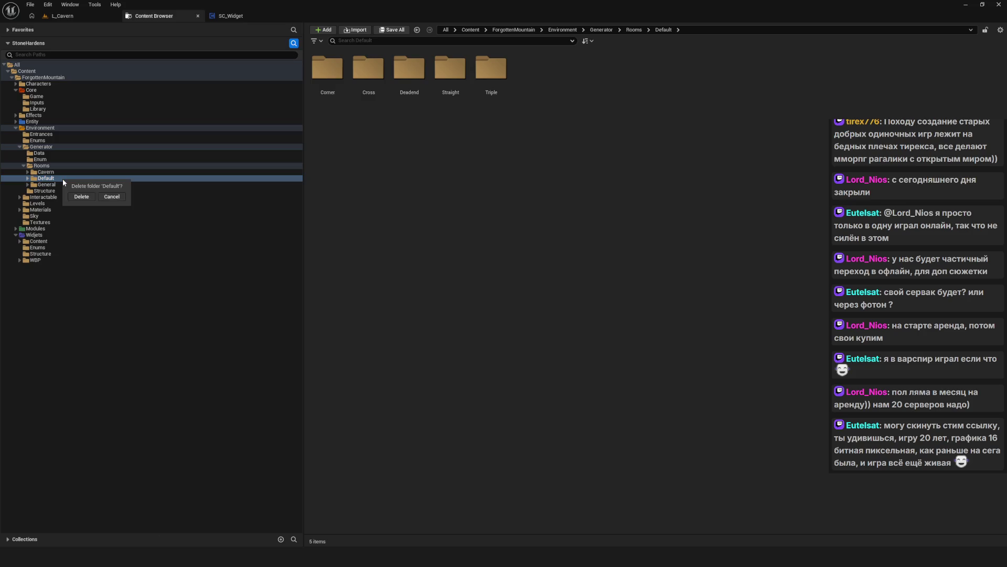
left_click(82, 196)
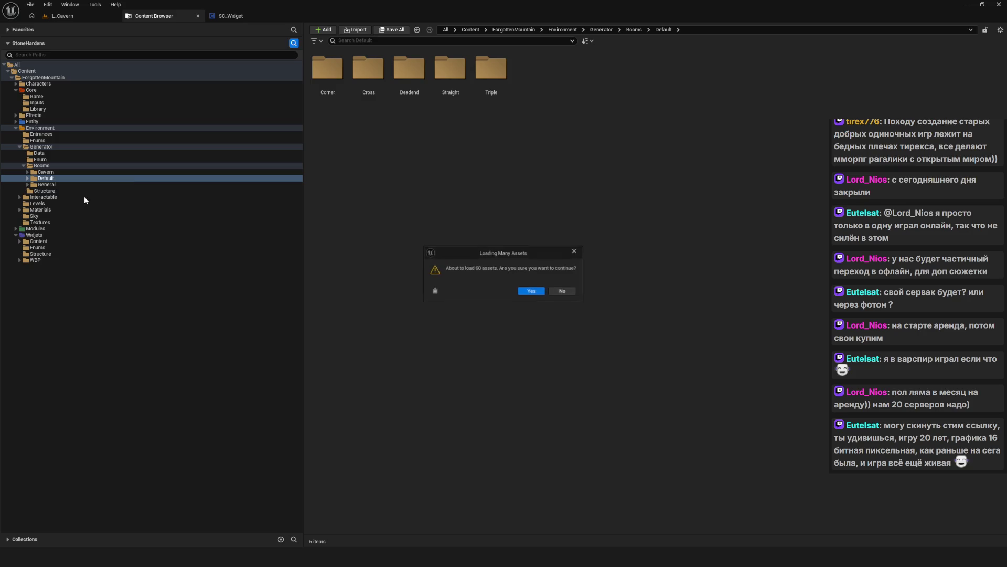
left_click(535, 290)
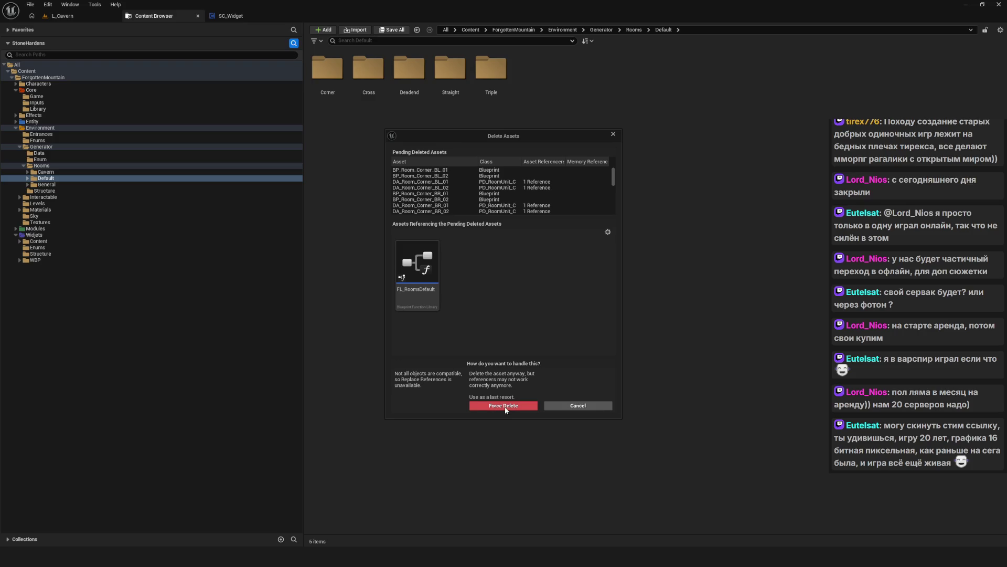
left_click(505, 409)
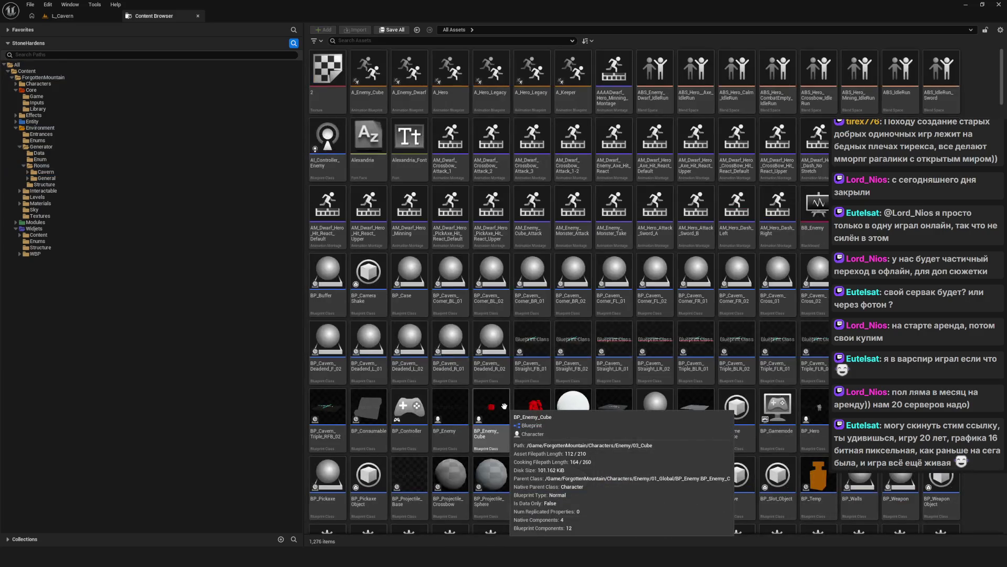
- Delete the FL_RoomsDefault function library from the Core > Library folder
left_click(43, 173)
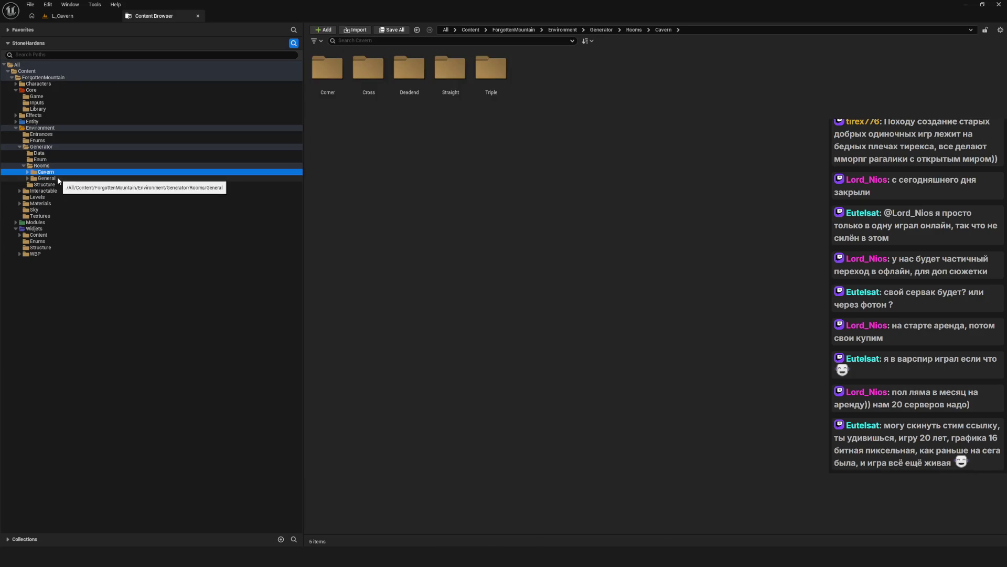
left_click(32, 90)
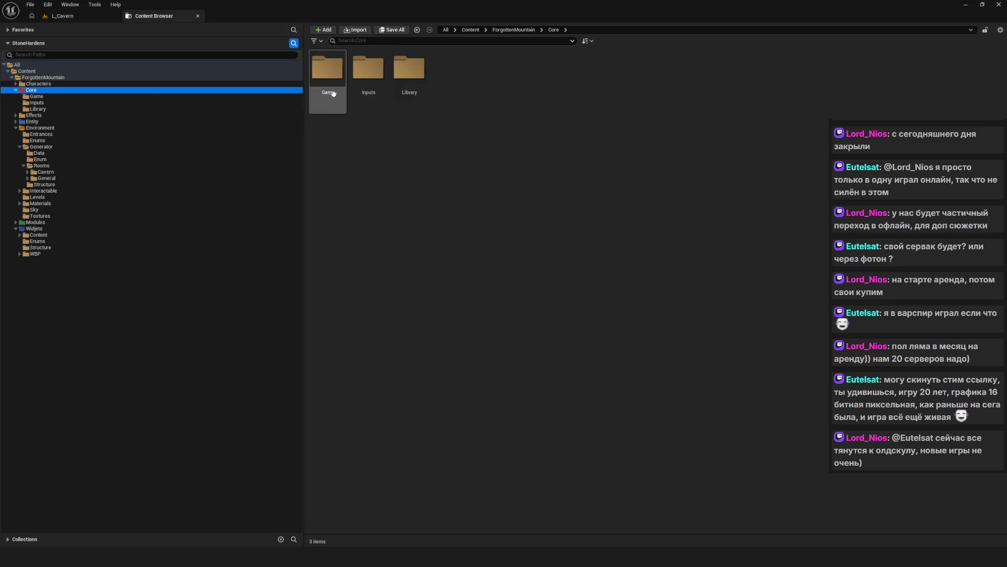
double_click(393, 79)
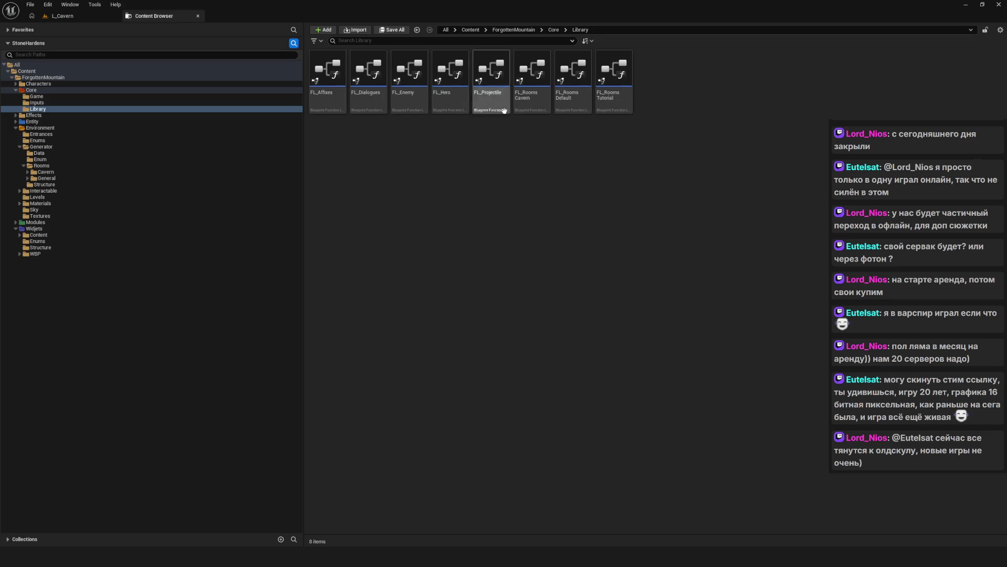
left_click(573, 73)
key("Delete")
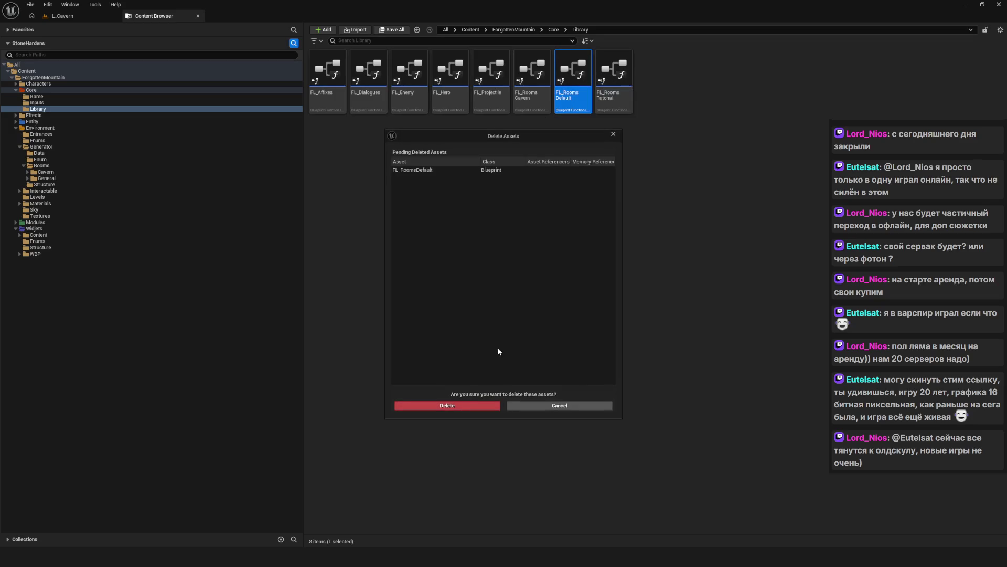
left_click(451, 405)
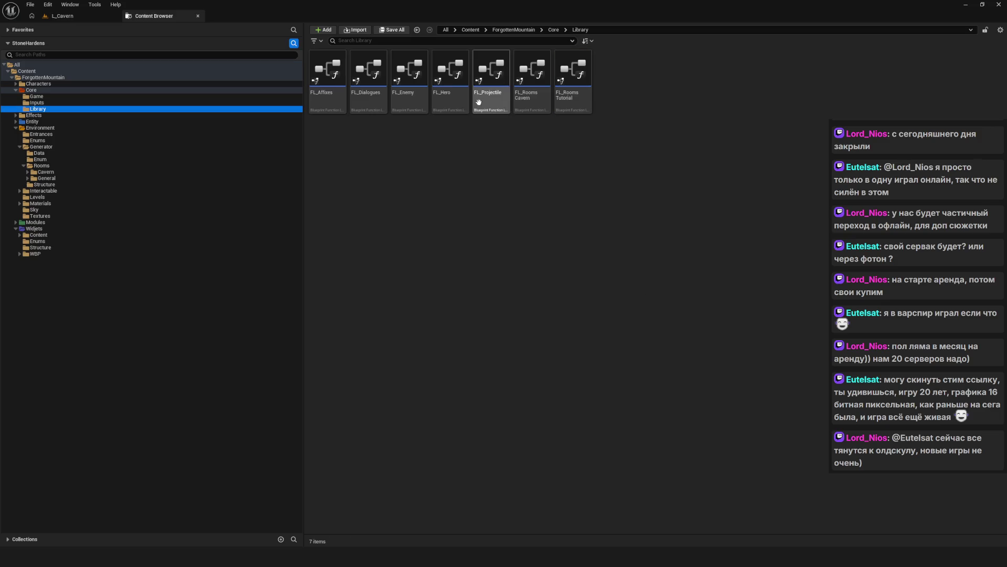
- Play the L_Cavern level in the editor and start a new game
left_click(80, 16)
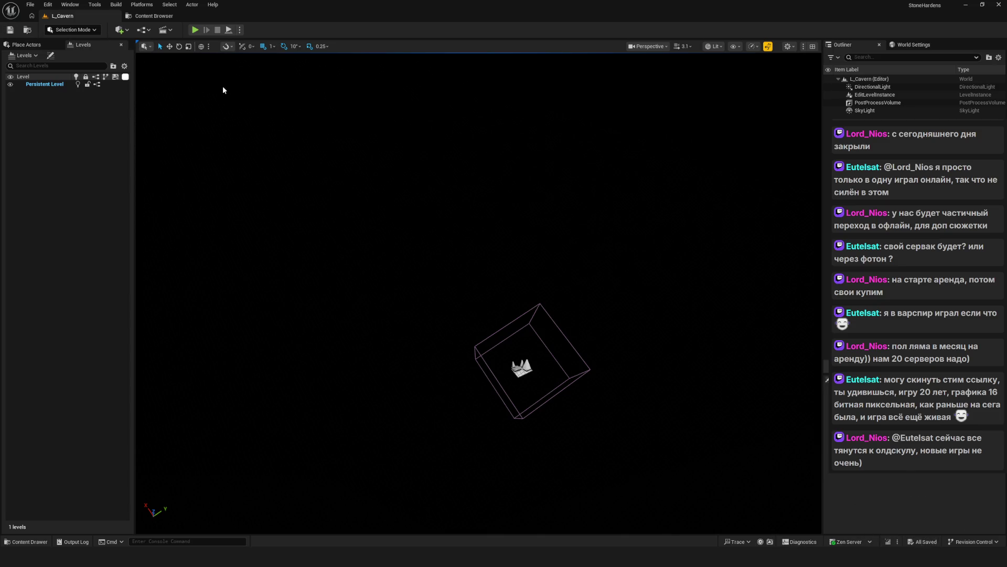
left_click(195, 30)
left_click(490, 220)
left_click(564, 237)
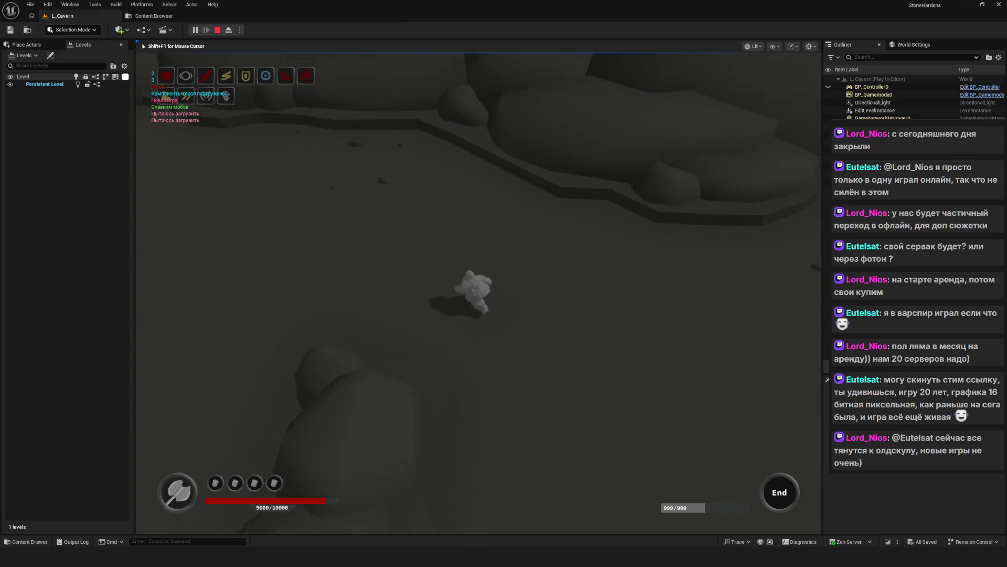
- Complete the first room via the debug panel, claim its reward and continue
key("Tab")
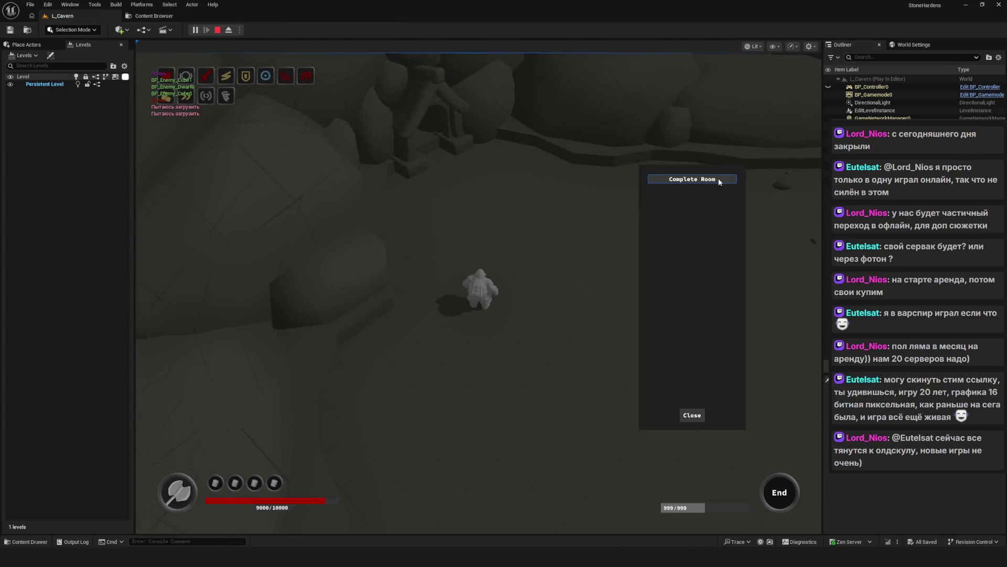
left_click(719, 179)
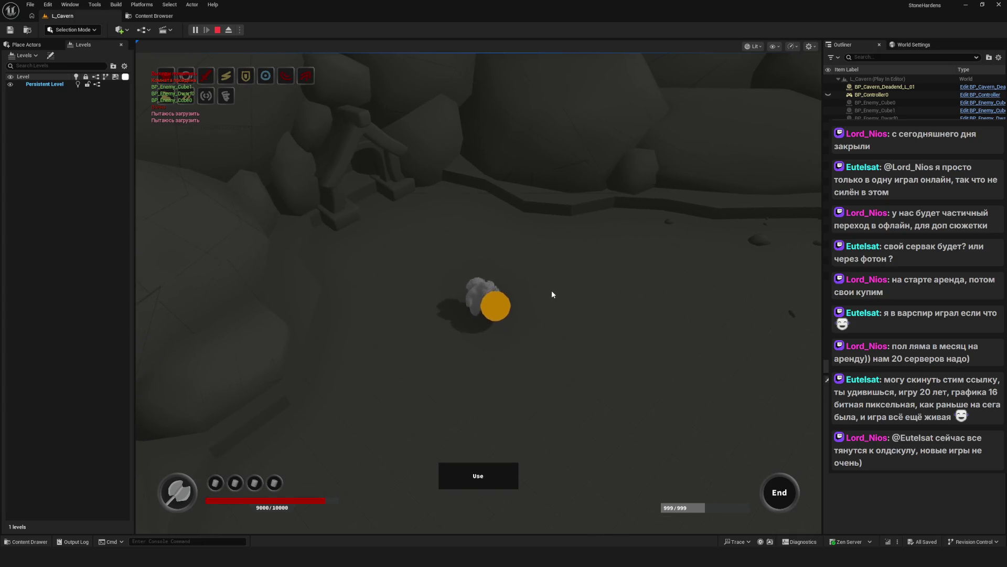
key("e")
left_click(491, 358)
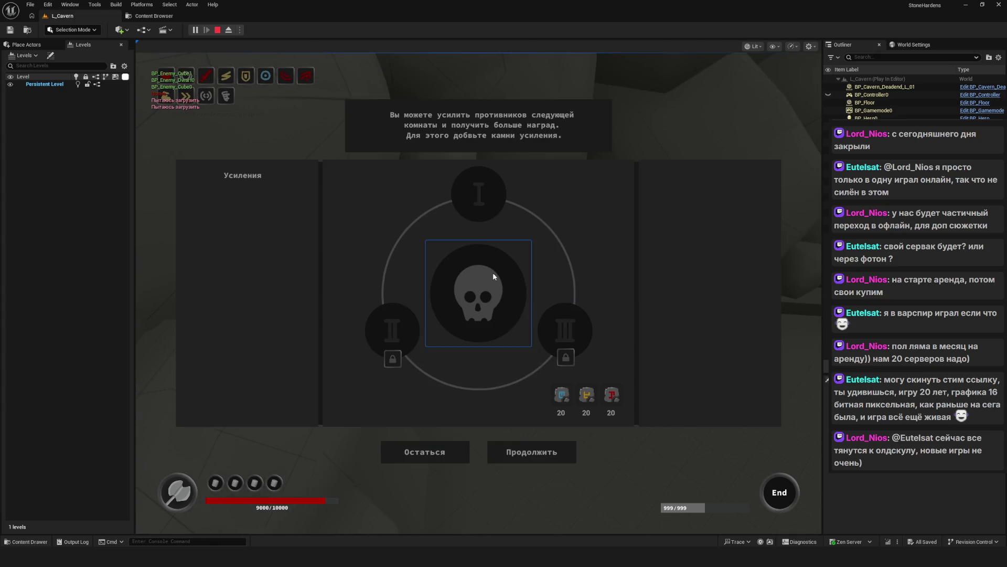
left_click(532, 451)
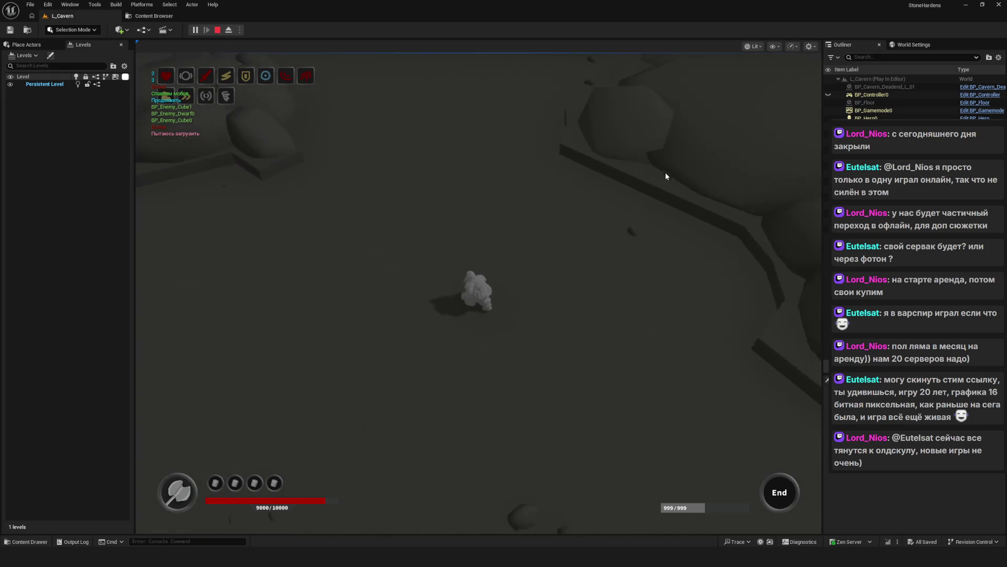
- Clear the next room, add an enhancement stone to tier I, then stop playing
key("w")
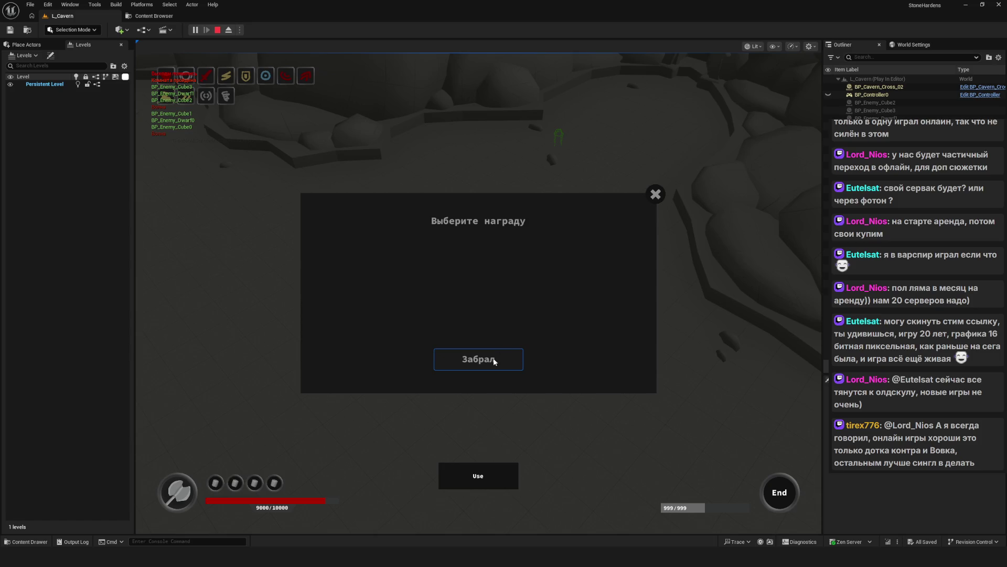
left_click(493, 361)
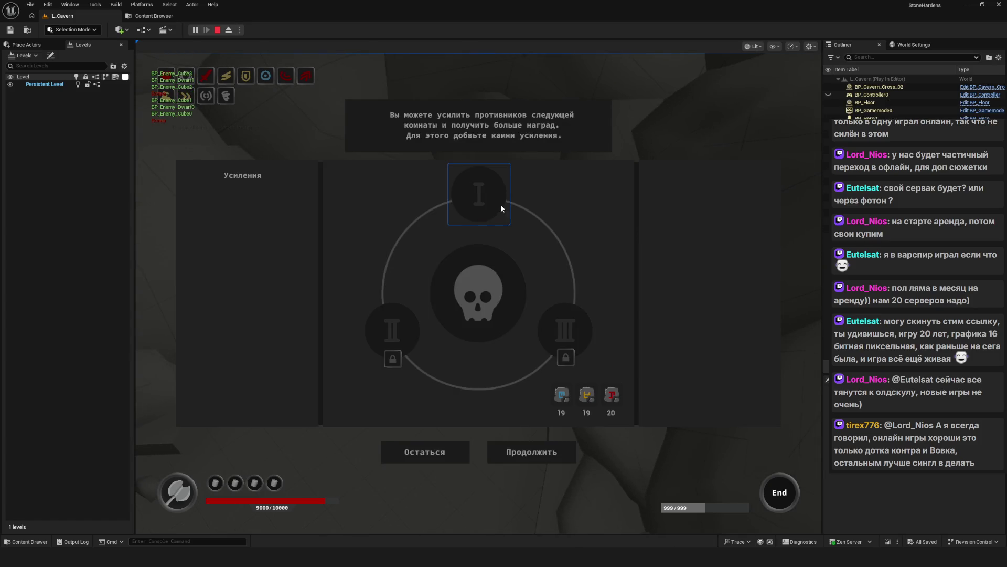
left_click(500, 209)
left_click(517, 453)
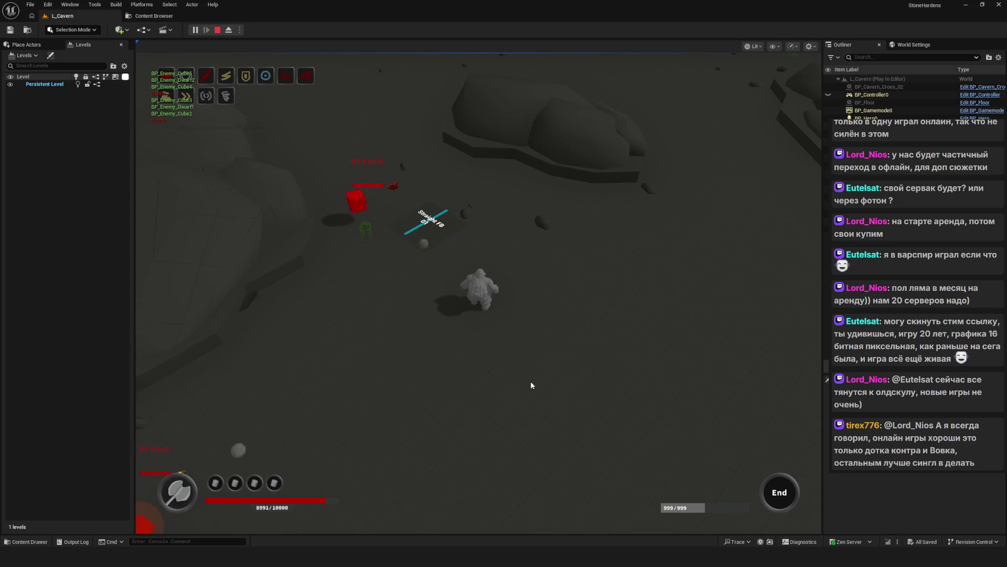
key("Escape")
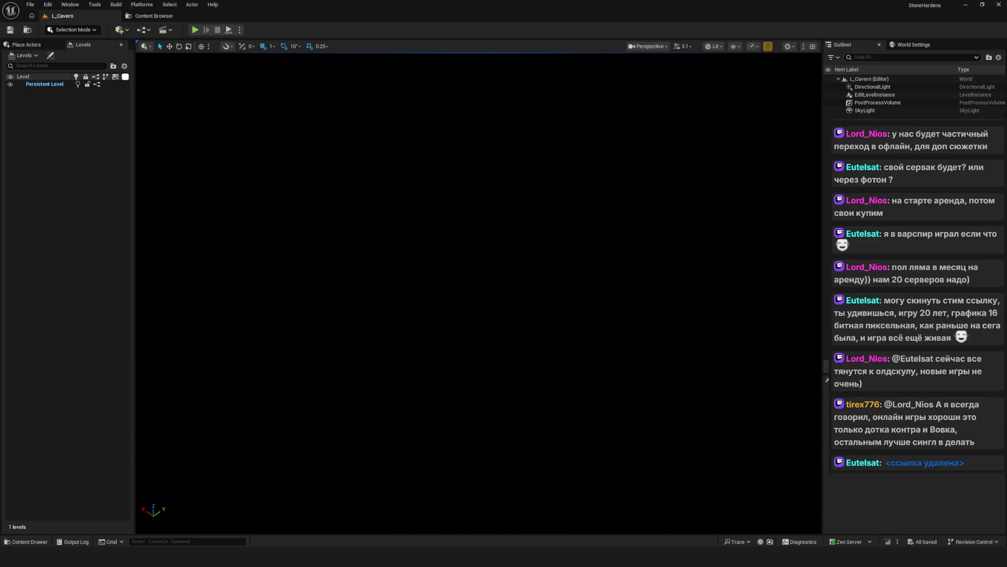
left_click(152, 15)
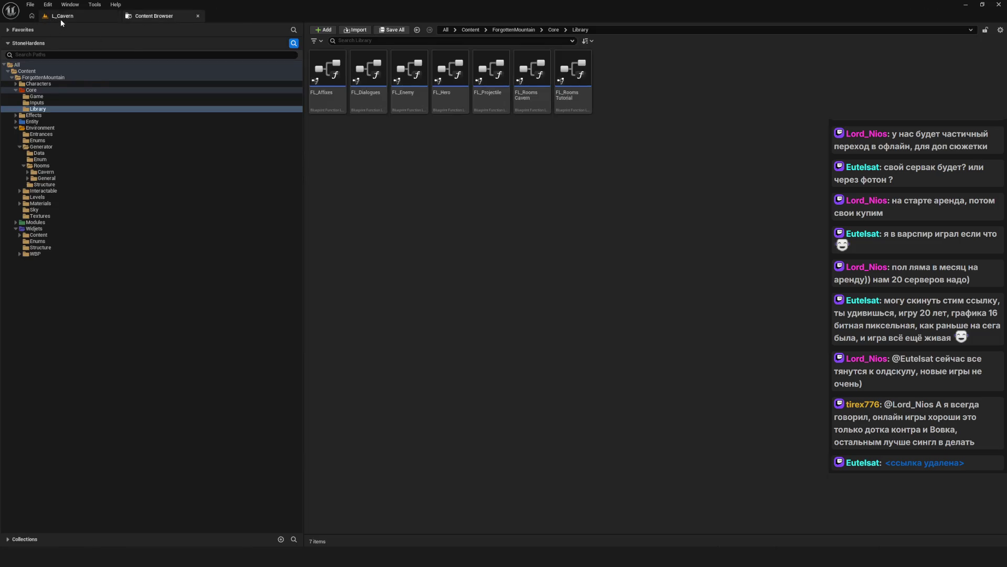
left_click(61, 16)
left_click(152, 16)
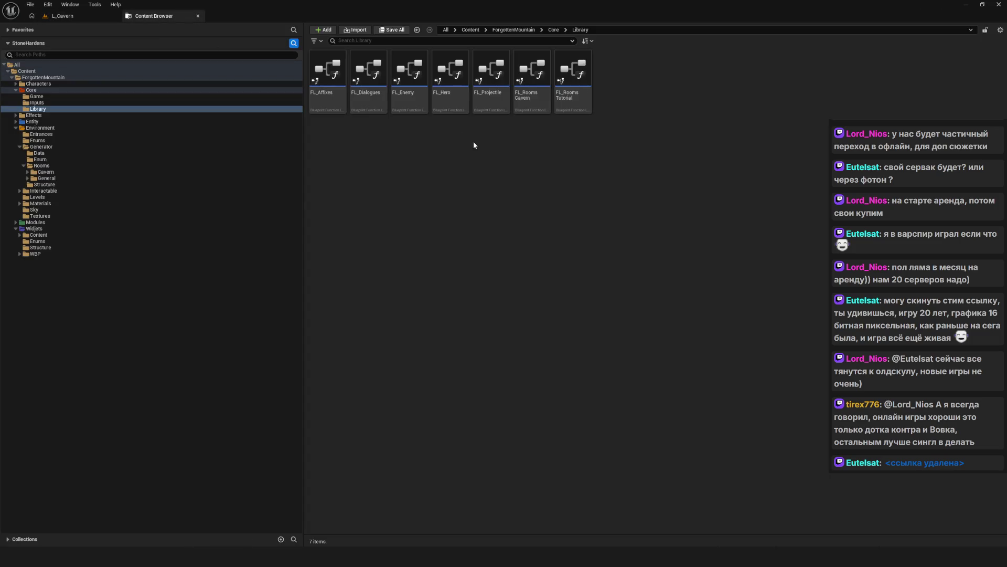
left_click(37, 102)
left_click(38, 109)
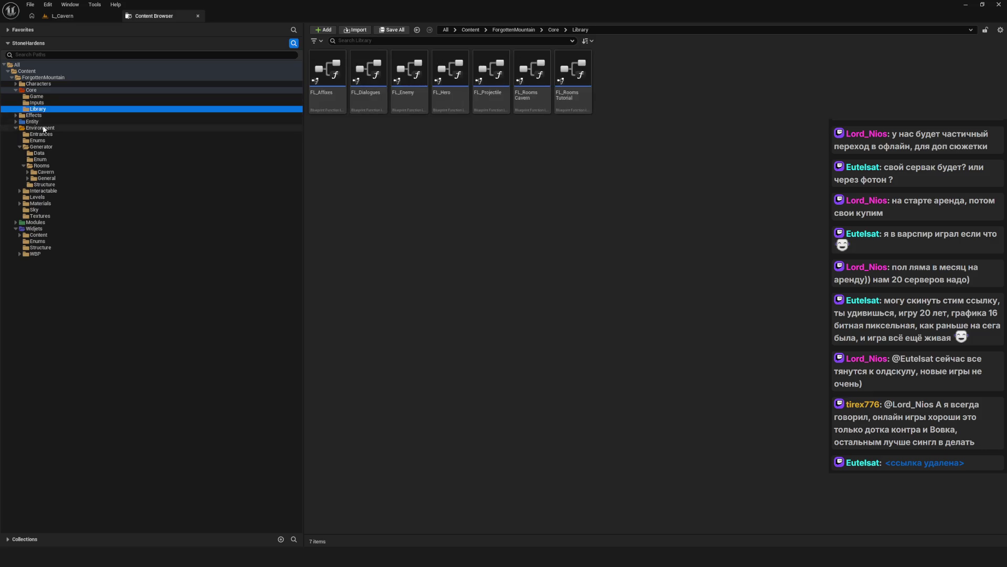
left_click(40, 128)
left_click(39, 152)
left_click(38, 108)
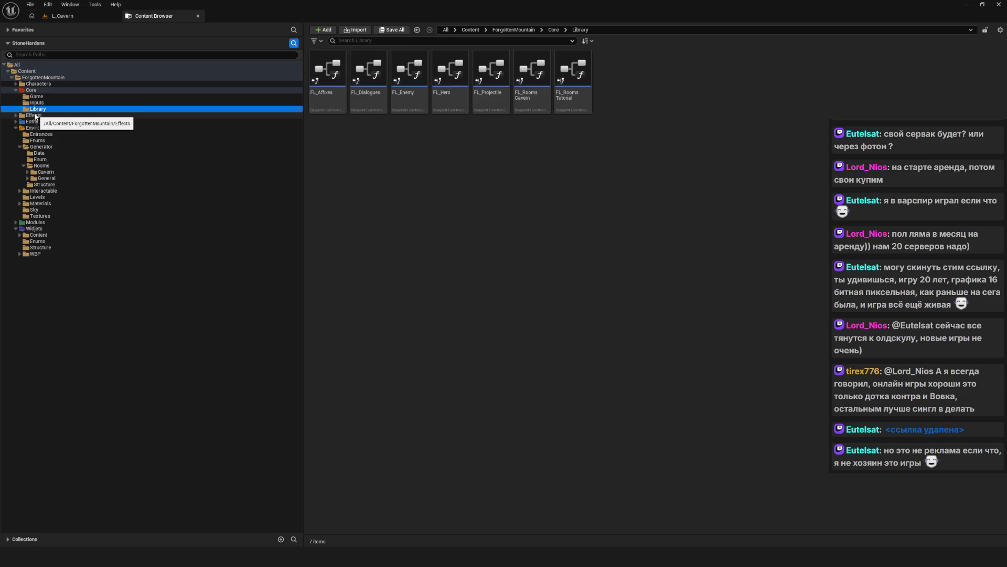
left_click(78, 15)
left_click(152, 16)
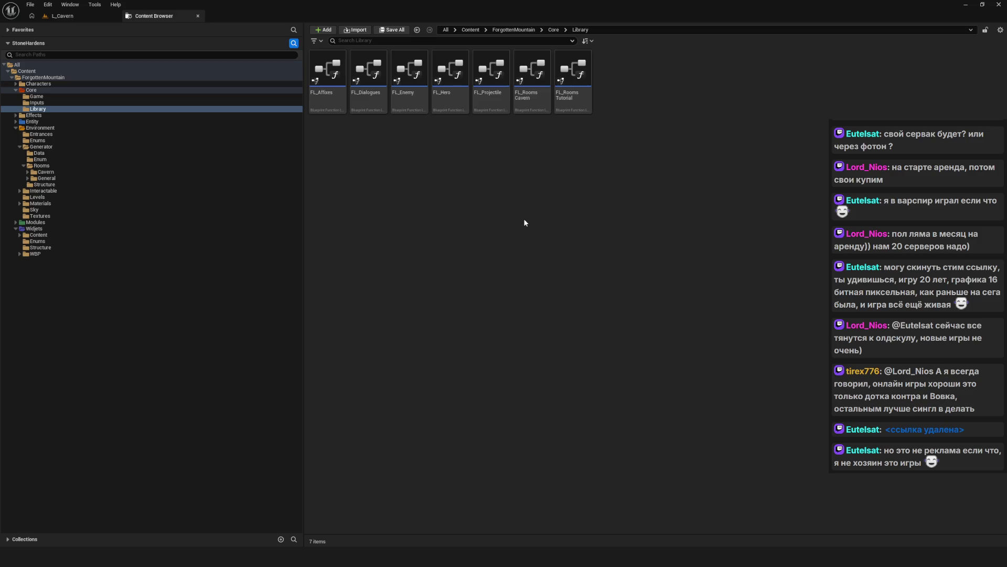
left_click(62, 16)
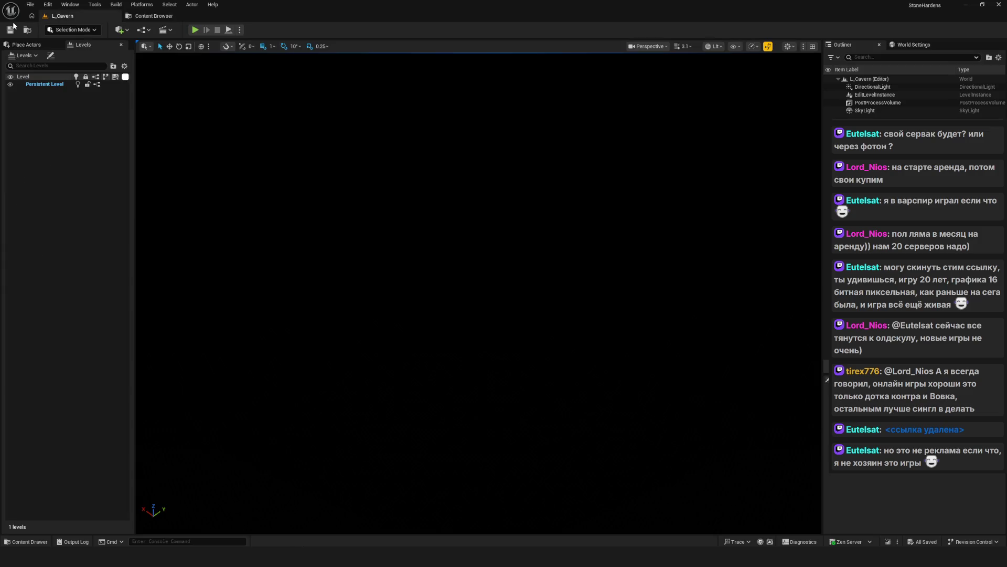
- Return from the L_Cavern viewport to the Content Browser at ForgottenMountain/Core/Library
left_click(153, 17)
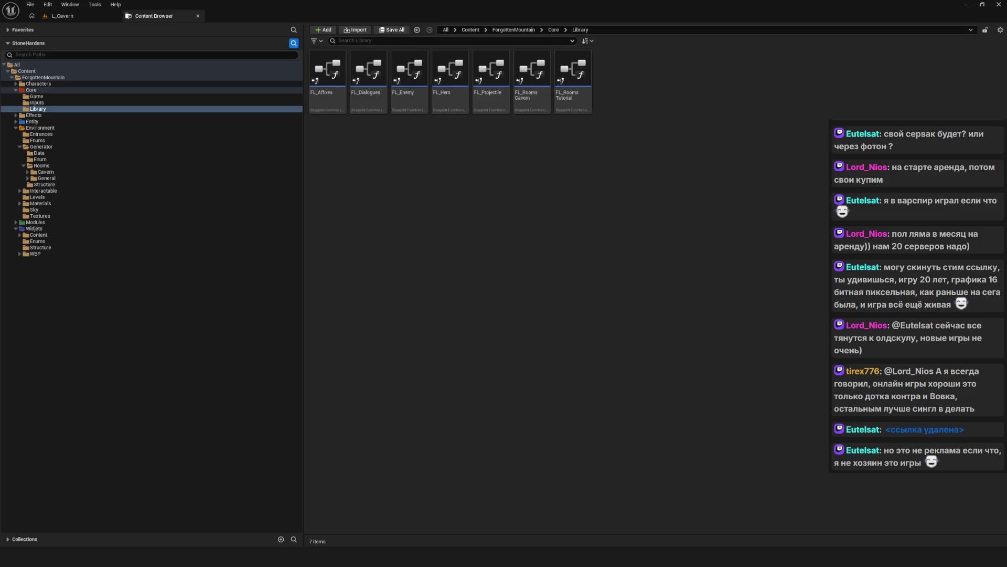
- Glance at L_Cavern, then navigate the Content Browser to Environment/Generator/Rooms
left_click(62, 16)
left_click(147, 16)
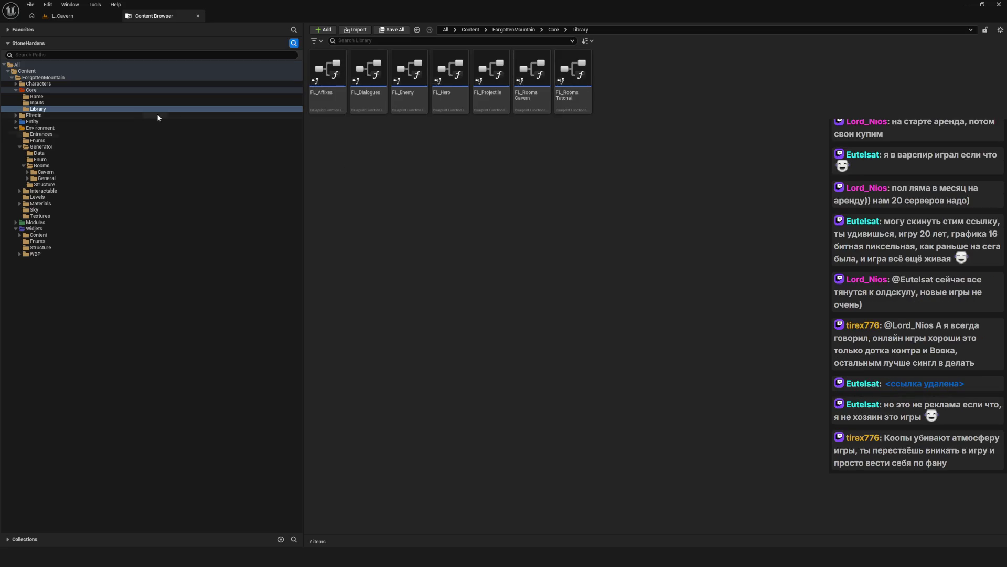
left_click(42, 166)
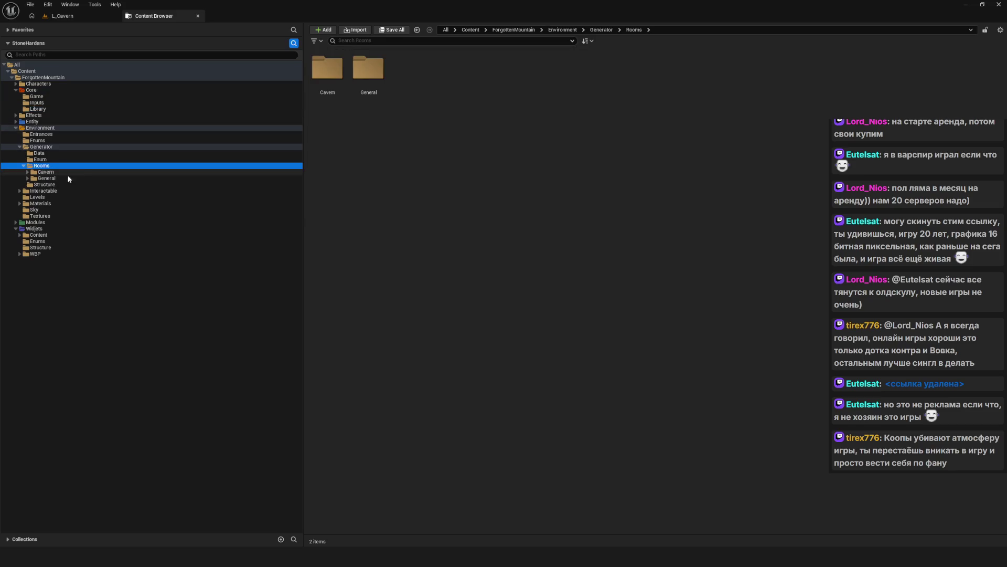
key("Down")
key("Down")
key("Down")
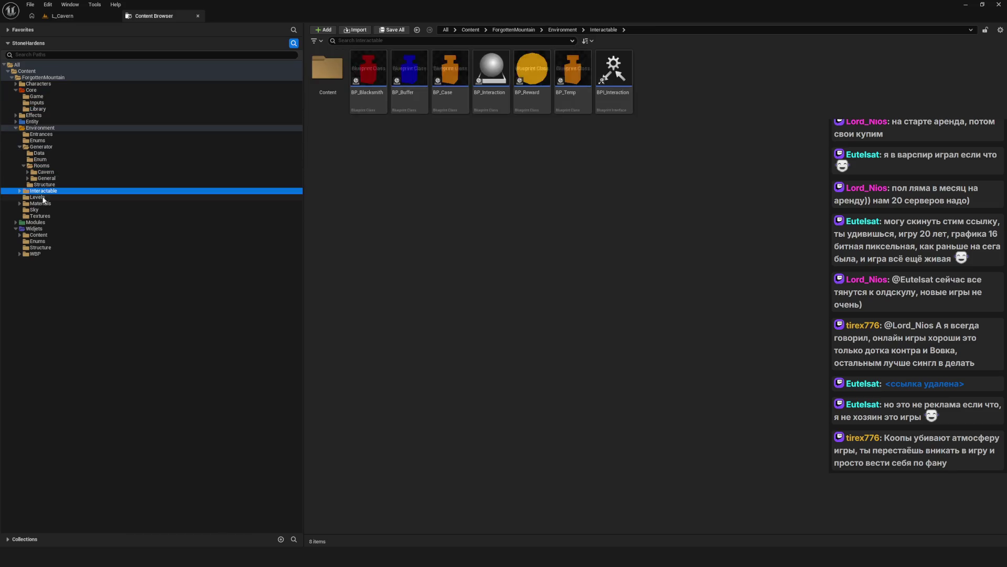
key("Up")
key("Up")
key("Up")
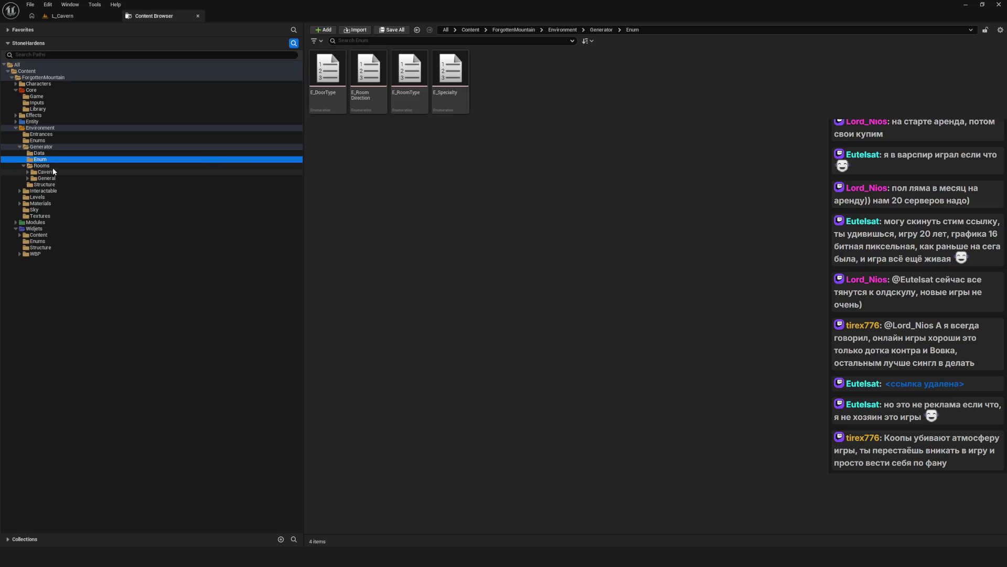
left_click(54, 166)
left_click(50, 146)
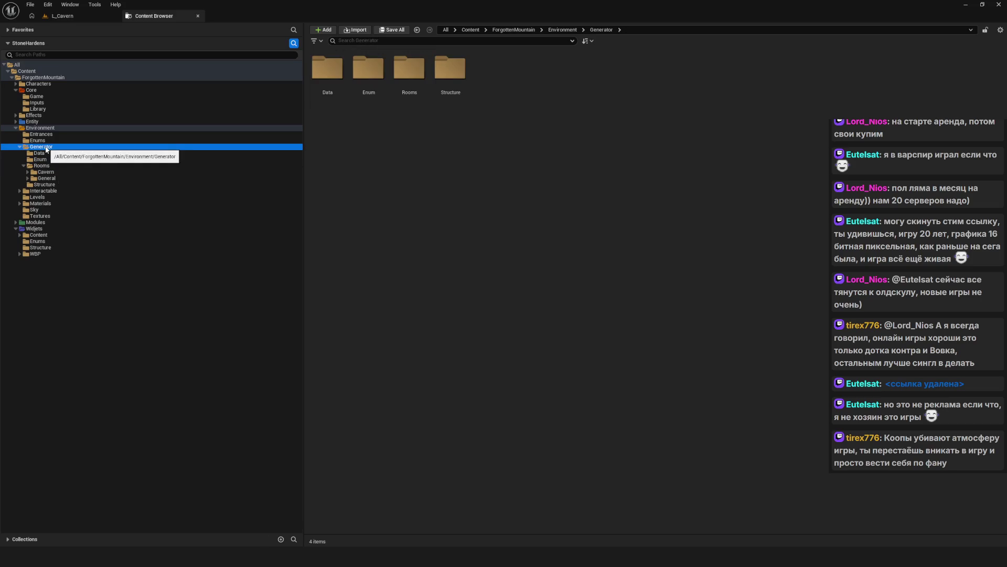
left_click(48, 165)
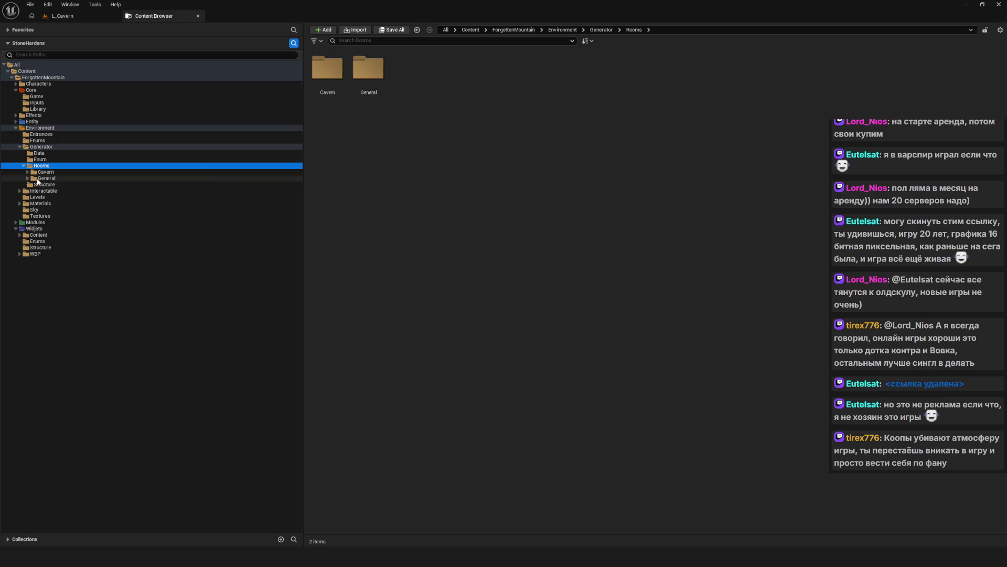
- Expand General and Cavern in the tree to show Actors, Content and the room types
left_click(28, 178)
left_click(28, 178)
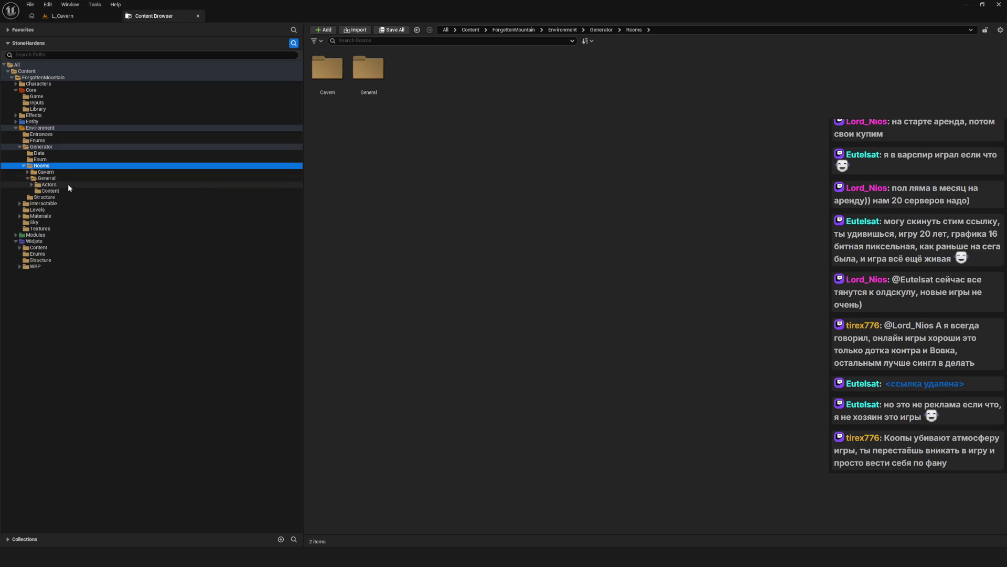
left_click(36, 178)
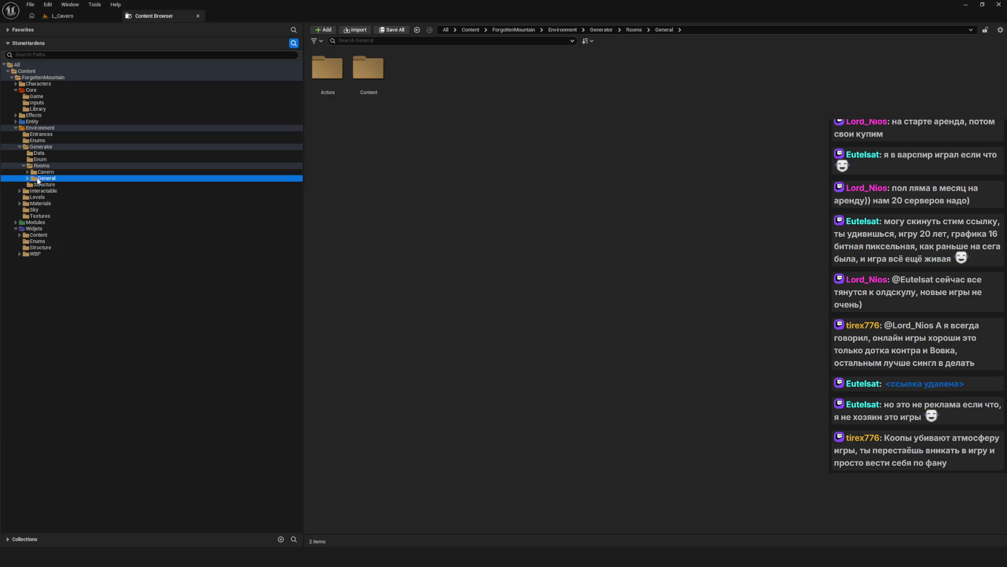
left_click(903, 556)
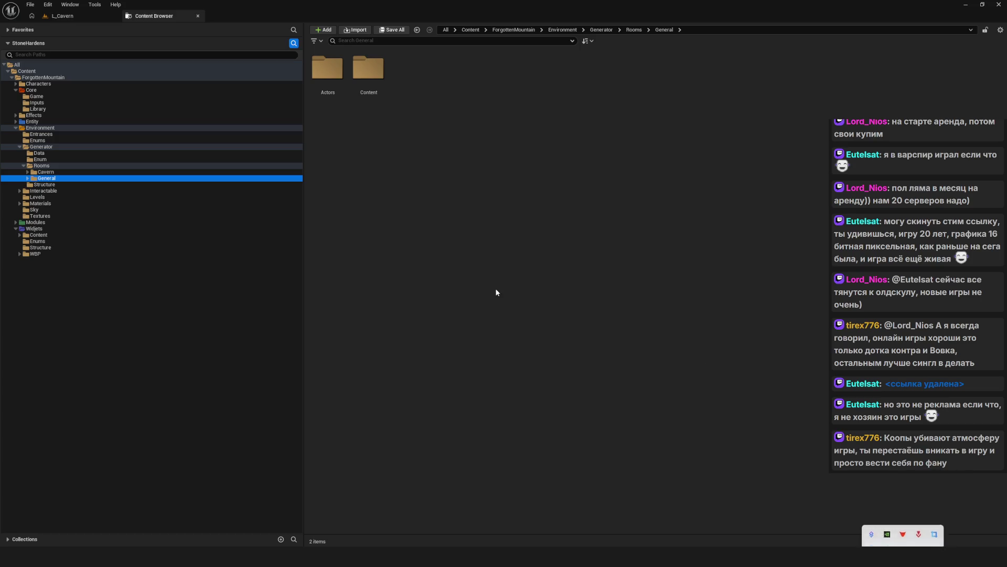
left_click(28, 179)
left_click(28, 172)
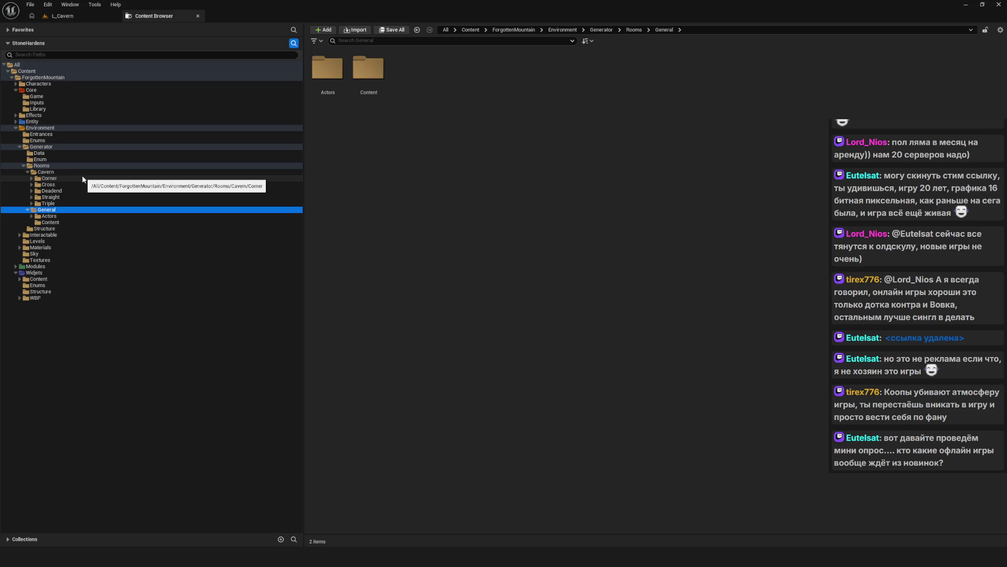
left_click(42, 165)
- Browse the Cavern room folders such as Deadend, then General's Actors folder
left_click(46, 171)
left_click(51, 190)
left_click(48, 216)
left_click(44, 228)
left_click(48, 203)
left_click(42, 165)
left_click(45, 192)
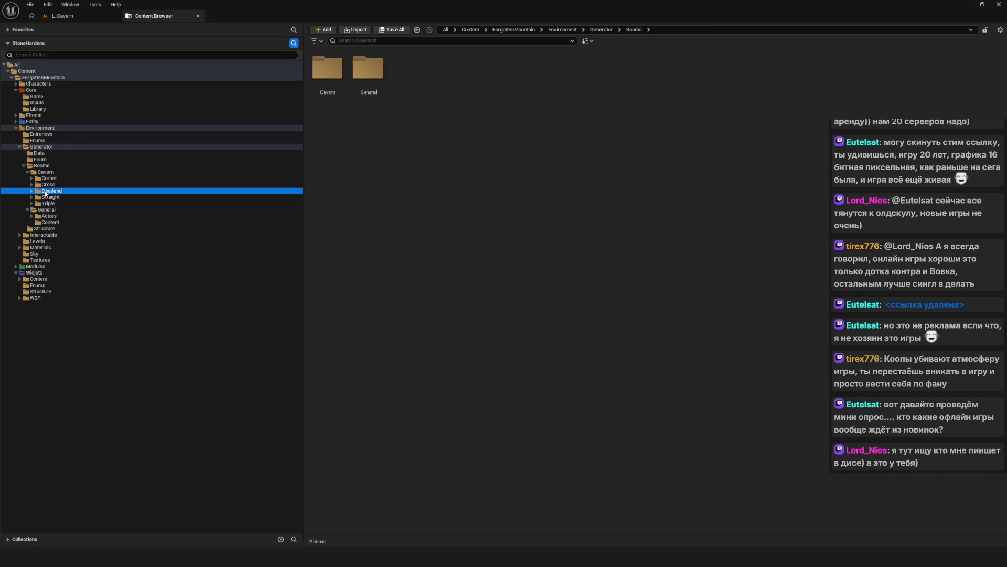
left_click(54, 215)
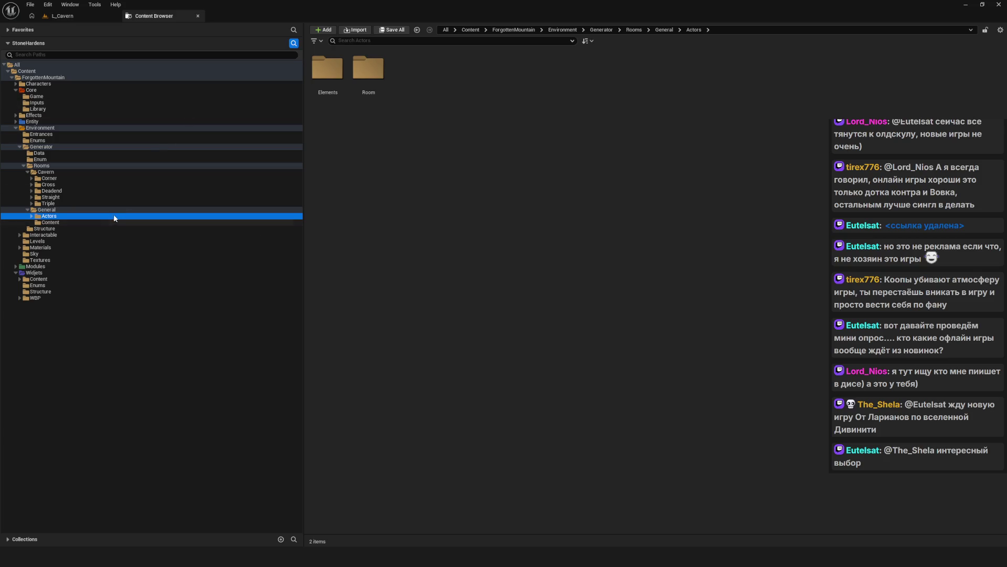
- Open Rooms/General/Content with its Cube, Entrance, Floor and Test meshes and bring up the PureRef board
left_click(74, 173)
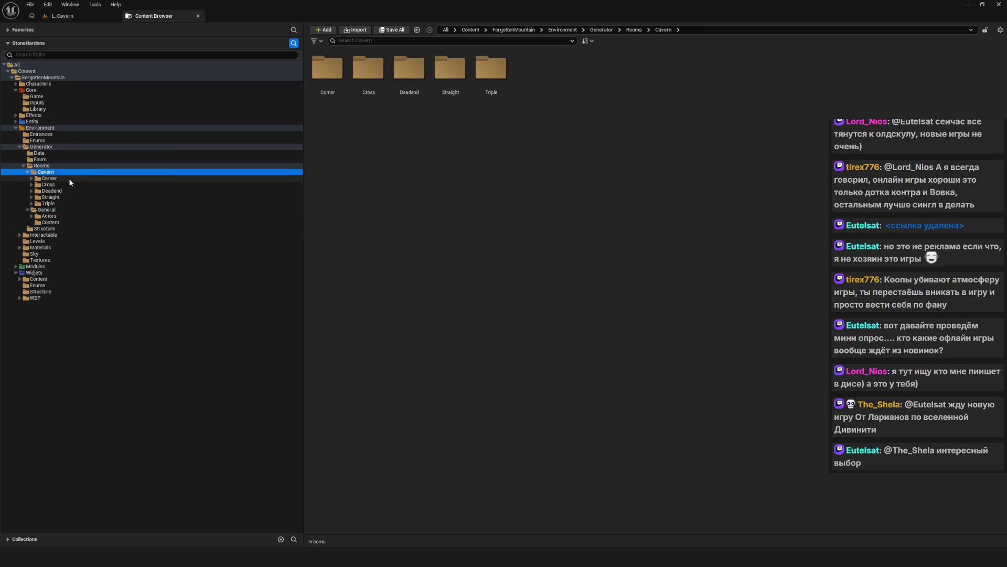
left_click(39, 166)
left_click(46, 210)
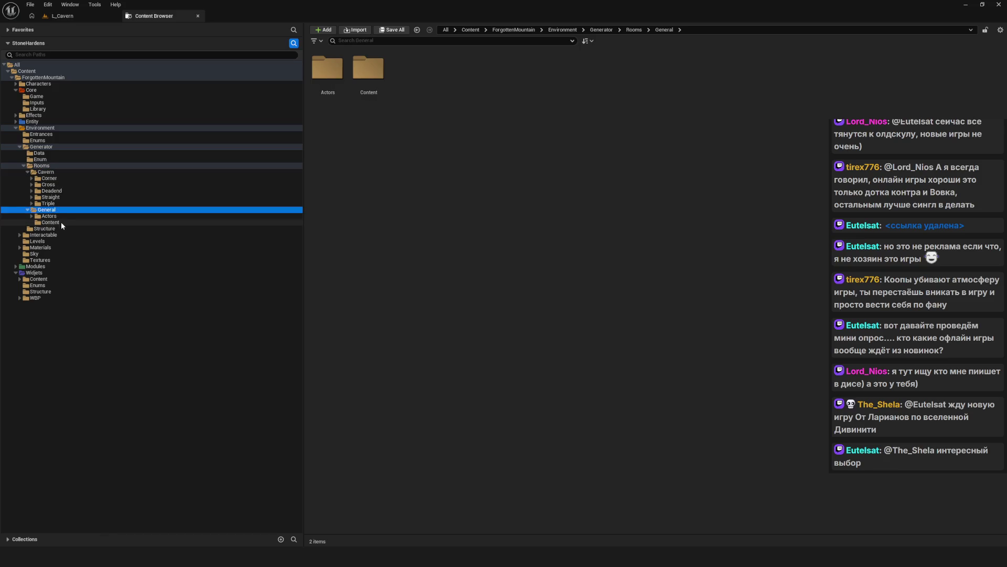
left_click(61, 222)
left_click(50, 216)
left_click(58, 222)
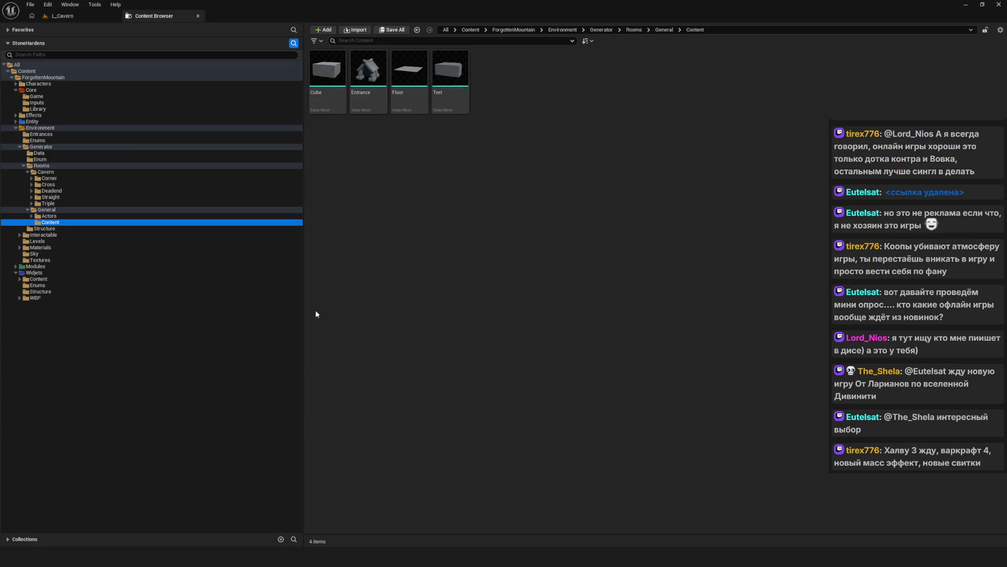
left_click(323, 543)
scroll(388, 320, "up", 3)
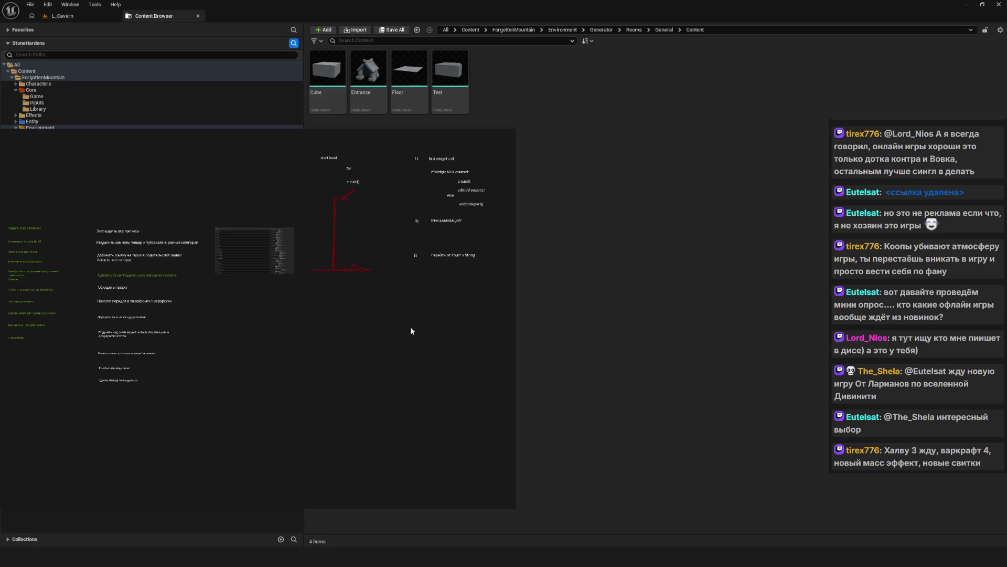
- With the Draw tool, sketch a green long base with an upright post at each end
right_click(300, 288)
mouse_move(321, 421)
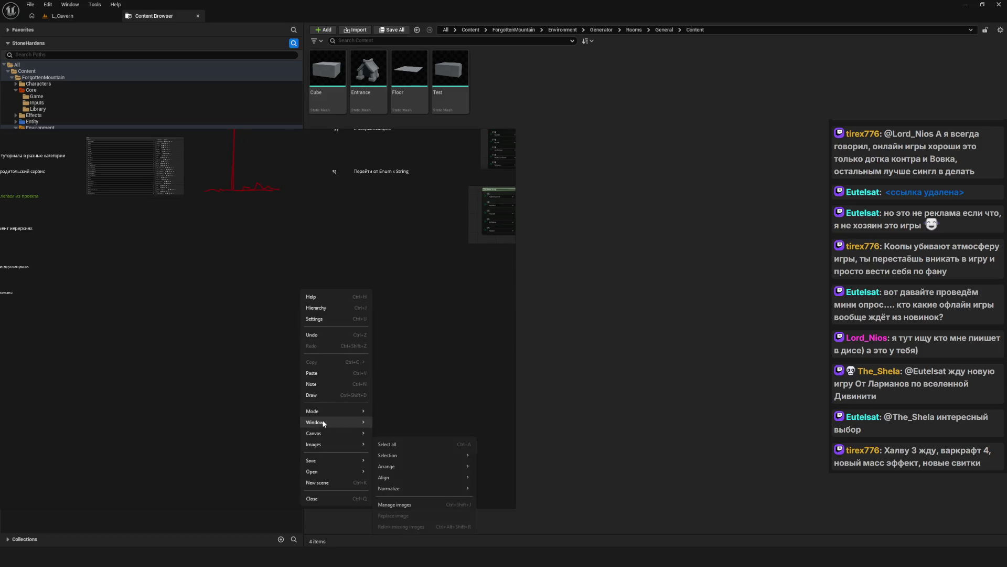
left_click(399, 443)
mouse_move(247, 341)
left_mouse_down()
mouse_move(262, 338)
mouse_move(246, 385)
mouse_move(278, 374)
mouse_move(414, 380)
mouse_move(261, 384)
left_mouse_up()
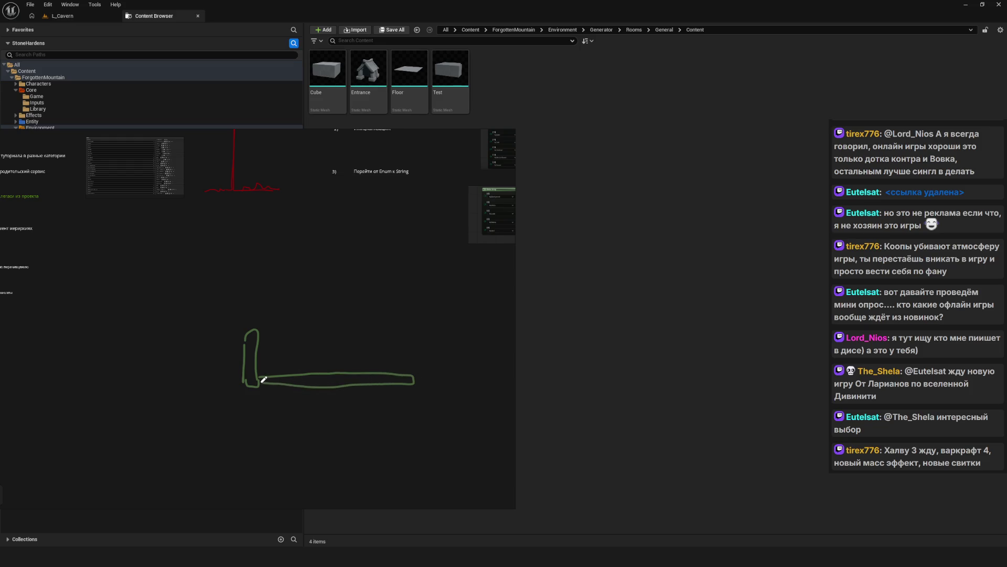
mouse_move(416, 380)
left_mouse_down()
mouse_move(414, 339)
mouse_move(427, 330)
mouse_move(430, 385)
mouse_move(416, 383)
left_mouse_up()
scroll(386, 254, "up", 3)
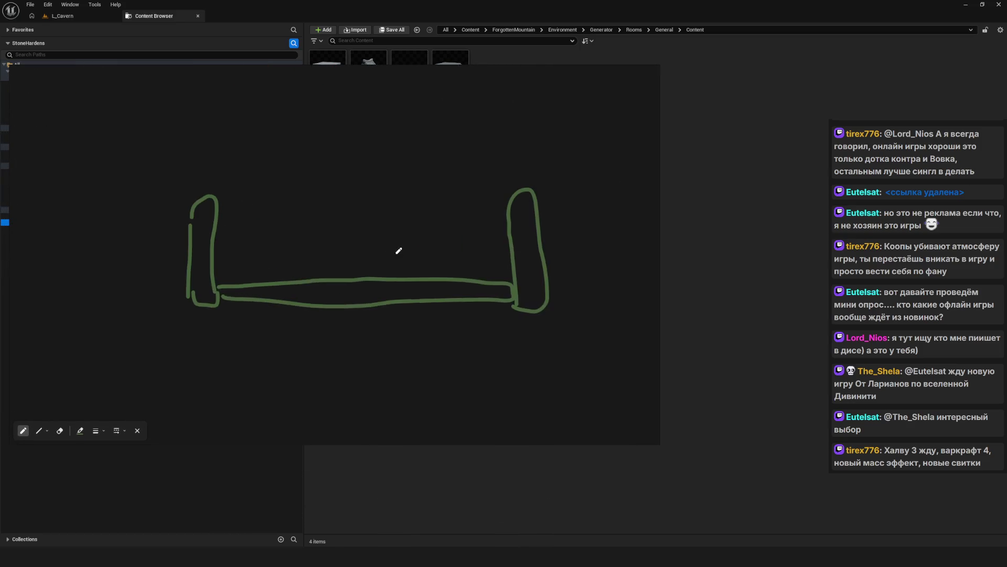
left_click(81, 431)
left_click(566, 395)
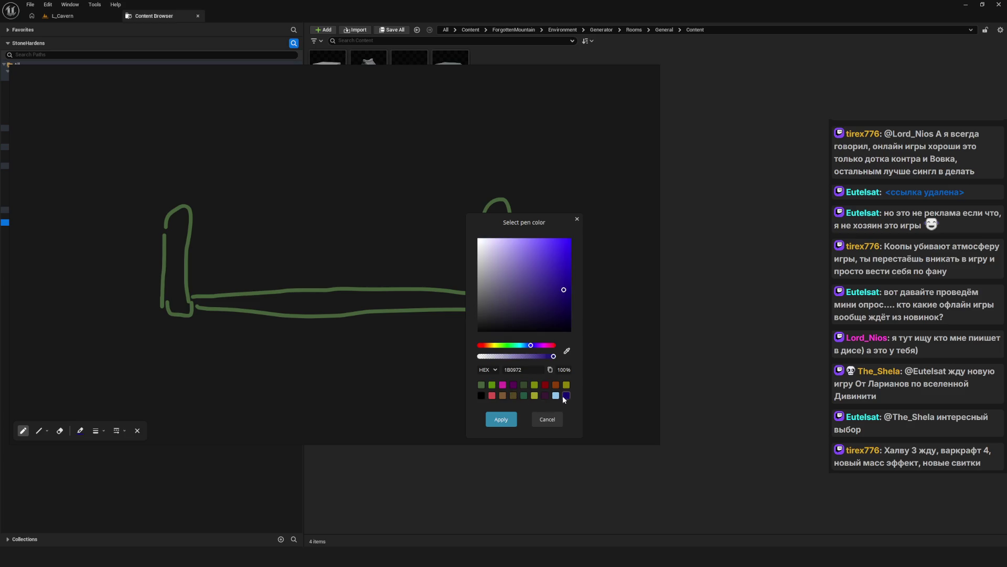
- Switch the pen to light blue and draw two leaning panels and an arrow
left_click(555, 395)
left_click(501, 419)
mouse_move(208, 287)
left_mouse_down()
mouse_move(181, 182)
mouse_move(221, 288)
mouse_move(202, 185)
mouse_move(234, 283)
mouse_move(227, 289)
mouse_move(223, 183)
mouse_move(258, 289)
mouse_move(237, 193)
mouse_move(262, 232)
mouse_move(276, 289)
mouse_move(286, 288)
mouse_move(264, 202)
mouse_move(302, 289)
mouse_move(273, 184)
mouse_move(324, 289)
mouse_move(314, 290)
left_mouse_up()
left_click_drag(304, 119, 283, 139)
left_click_drag(216, 129, 185, 195)
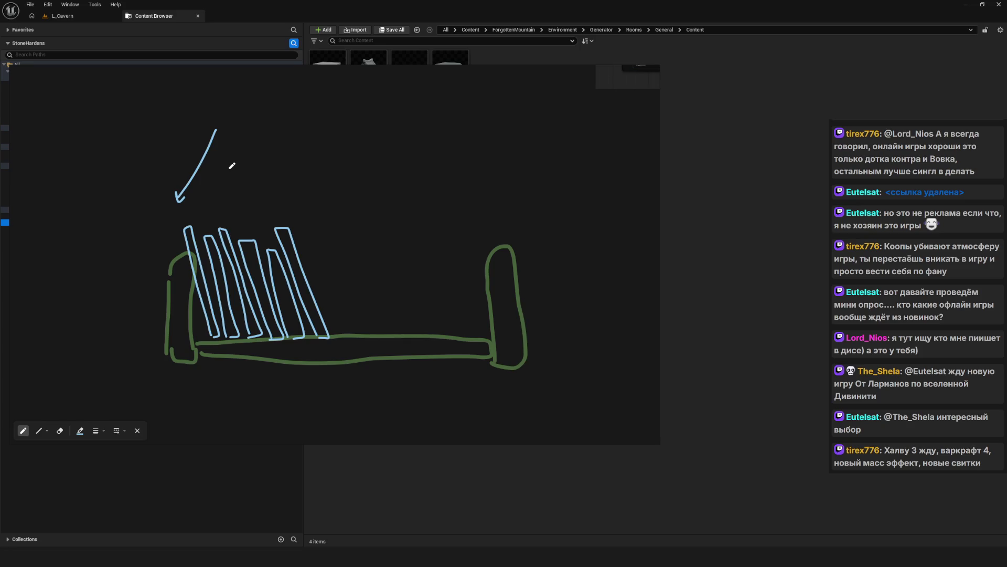
mouse_move(232, 165)
left_mouse_down()
mouse_move(299, 214)
mouse_move(319, 208)
mouse_move(272, 198)
left_mouse_up()
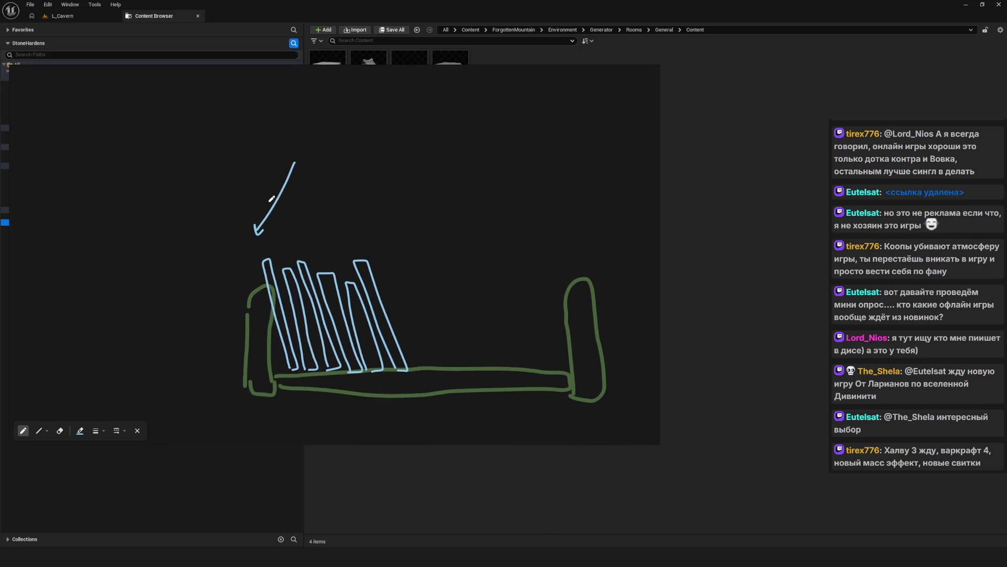
left_click_drag(359, 167, 391, 191)
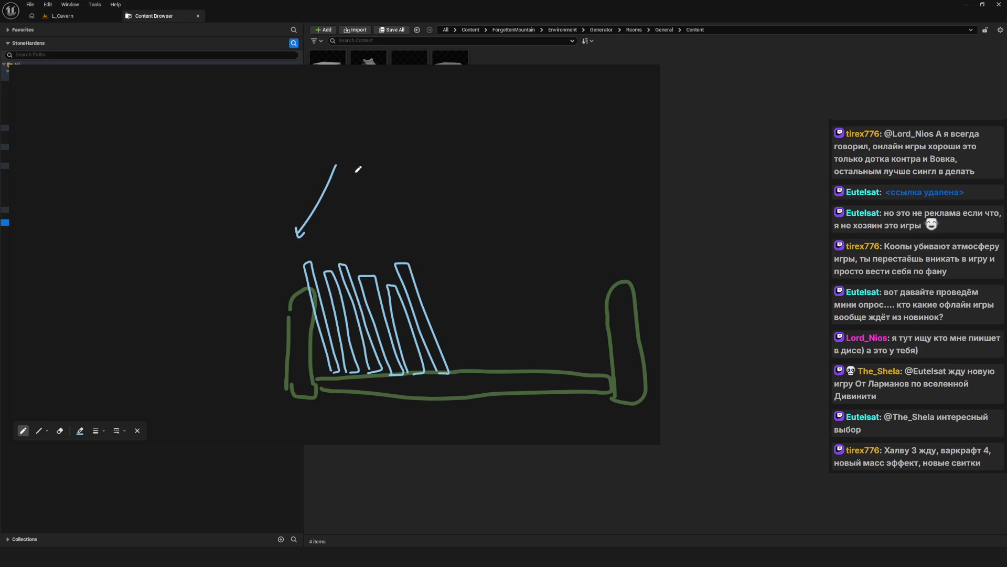
left_click_drag(369, 175, 299, 174)
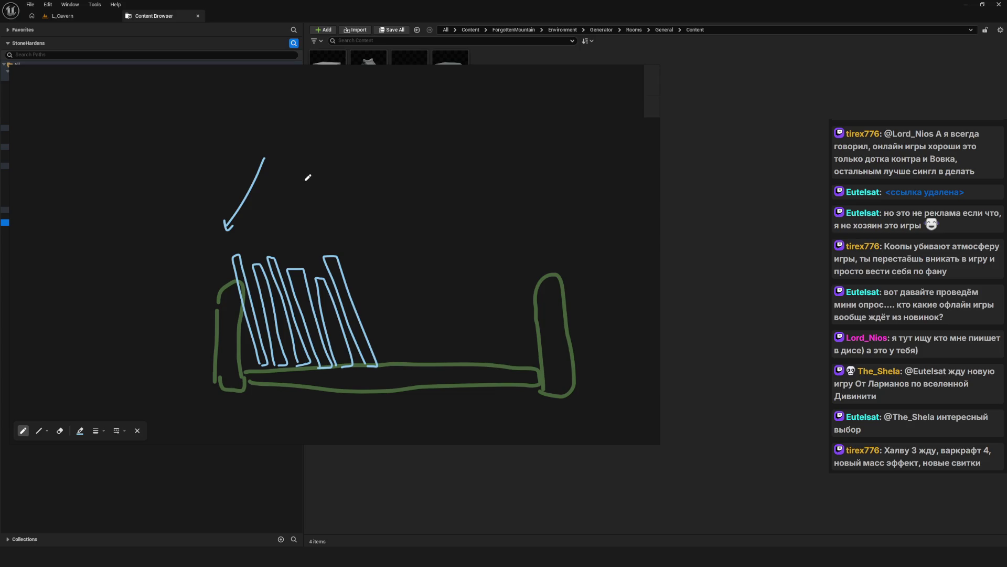
left_click_drag(306, 171, 225, 154)
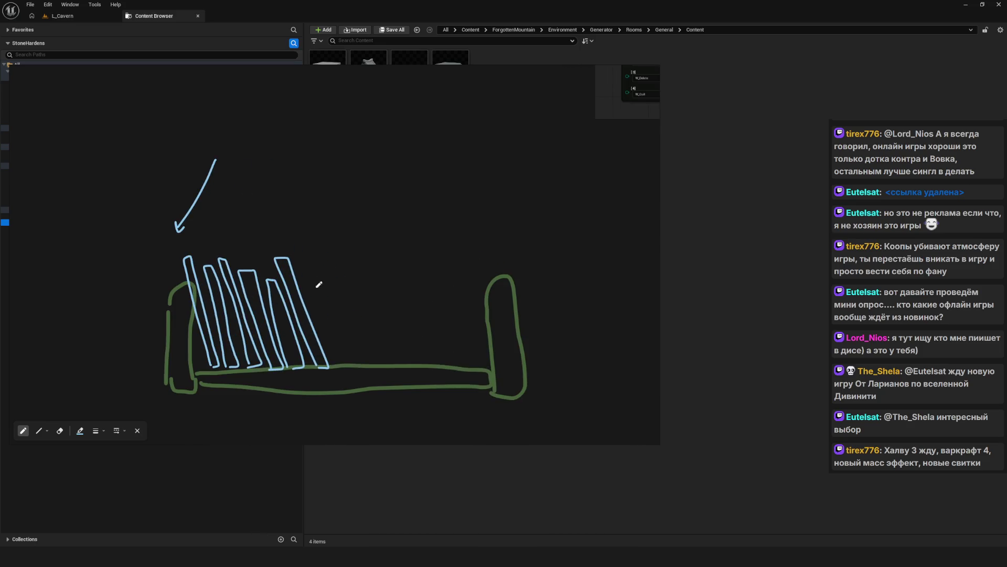
- Add a dashed line along the base, then minimise the PureRef board
left_click(332, 294)
left_click_drag(353, 295, 360, 294)
left_click_drag(382, 293, 388, 293)
left_click_drag(405, 292, 411, 292)
left_click_drag(432, 294, 439, 293)
left_click(459, 295)
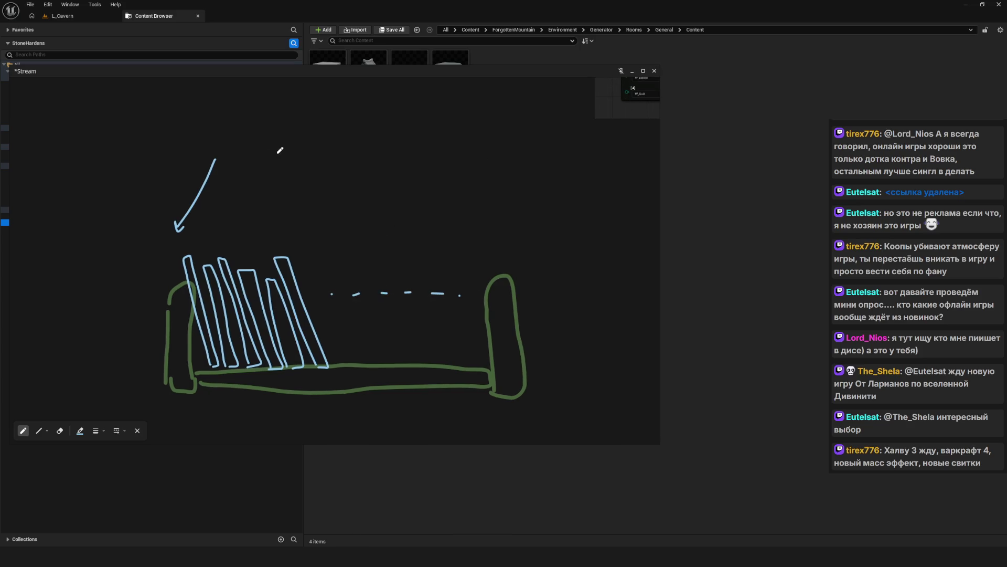
left_click(632, 72)
left_click(483, 175)
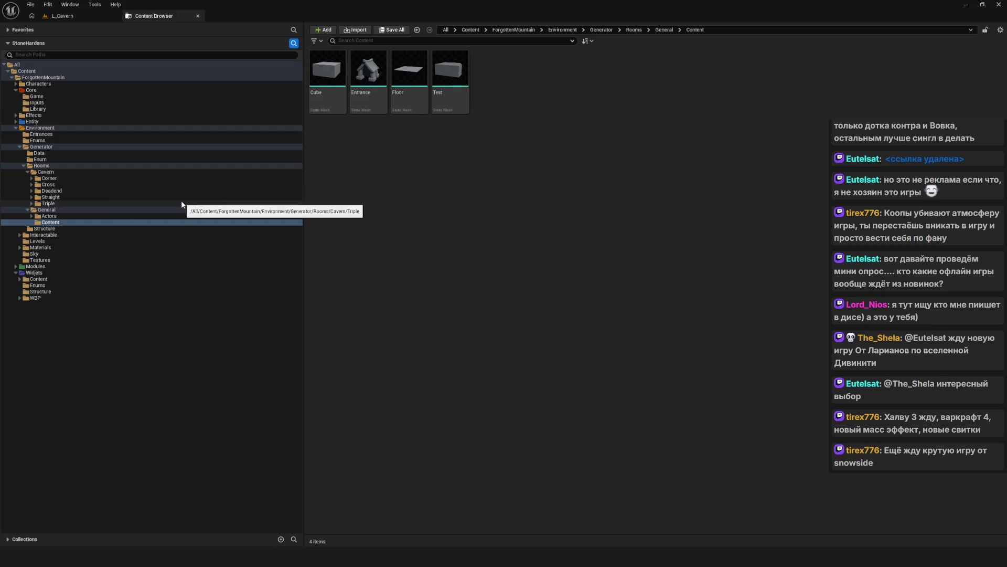
- Switch to the L_Cavern level editor tab
left_click(99, 15)
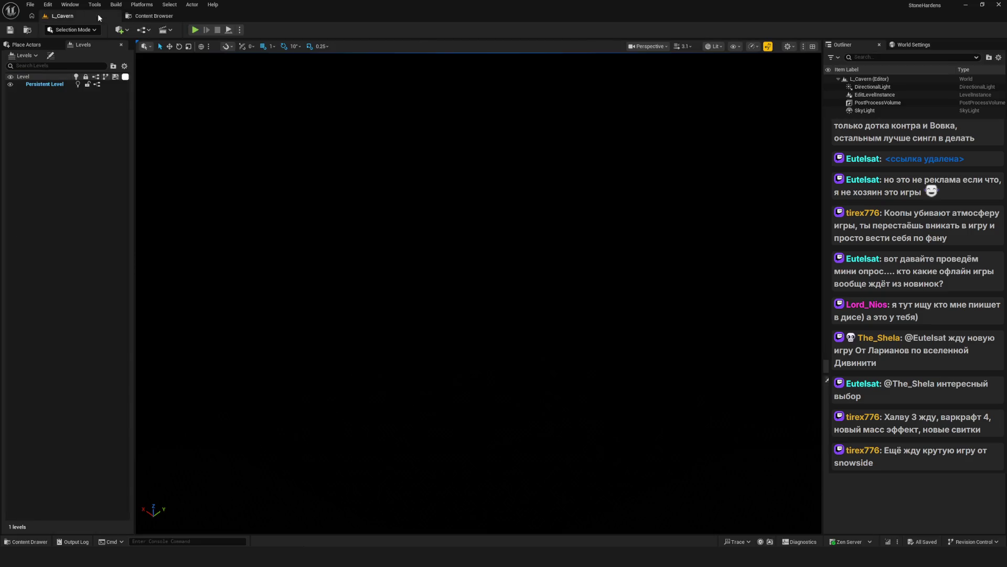
- Play-test the level with New Game, stop it with Esc, and reopen Rooms in the Content Browser
left_click(197, 30)
left_click(518, 262)
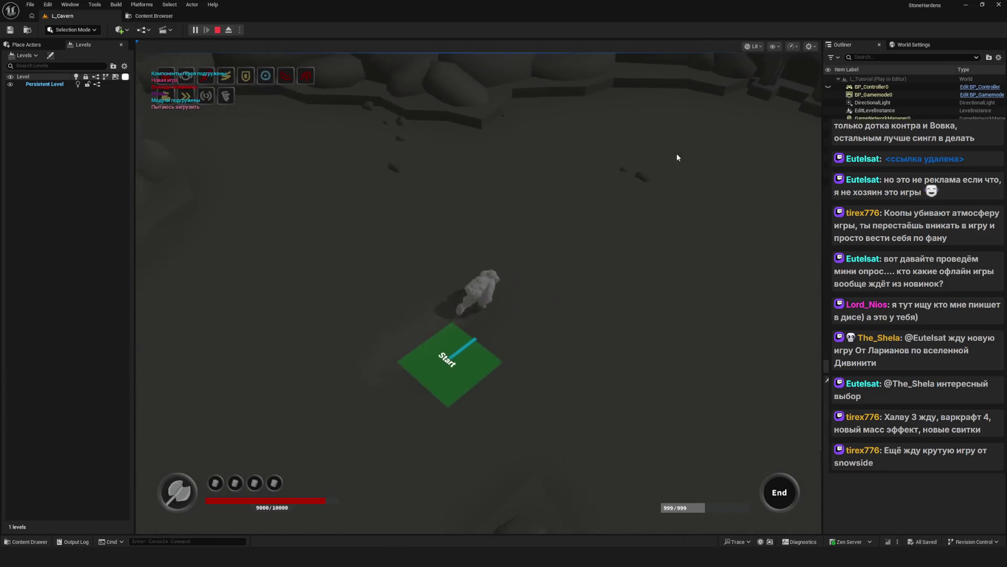
key("Escape")
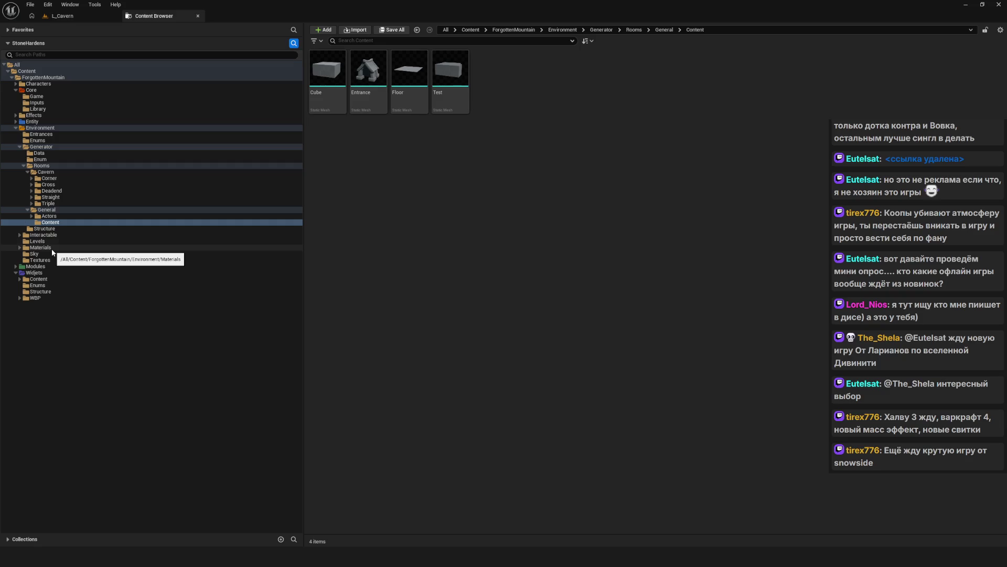
left_click(41, 166)
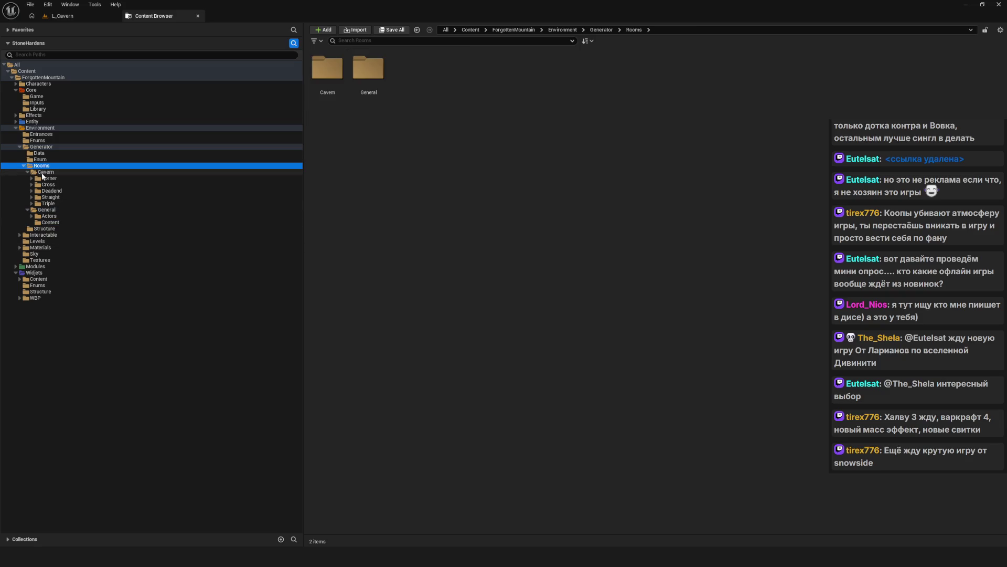
- Collapse the Cavern and General branches and open Environment/Levels with its six level assets
double_click(43, 173)
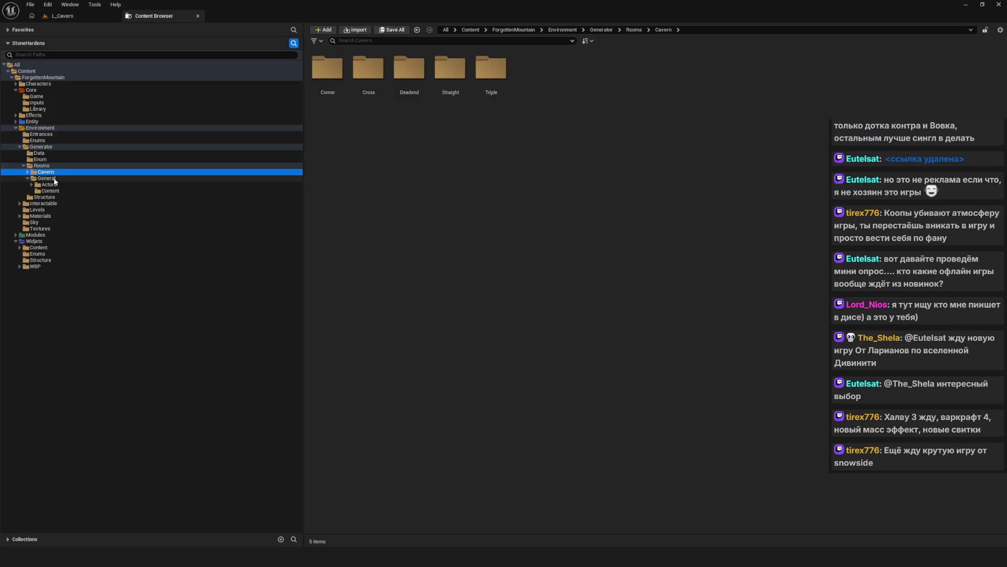
double_click(54, 179)
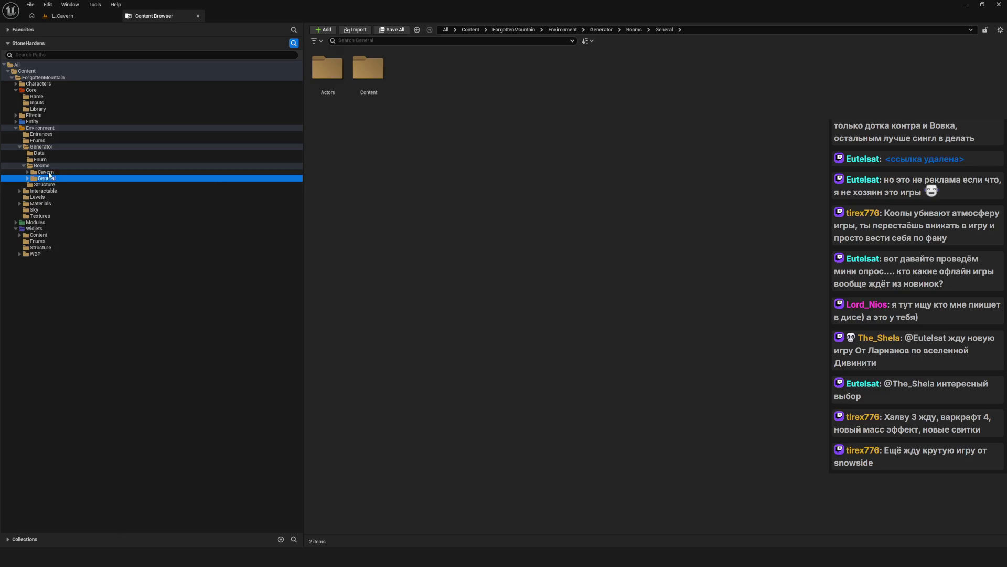
key("Left")
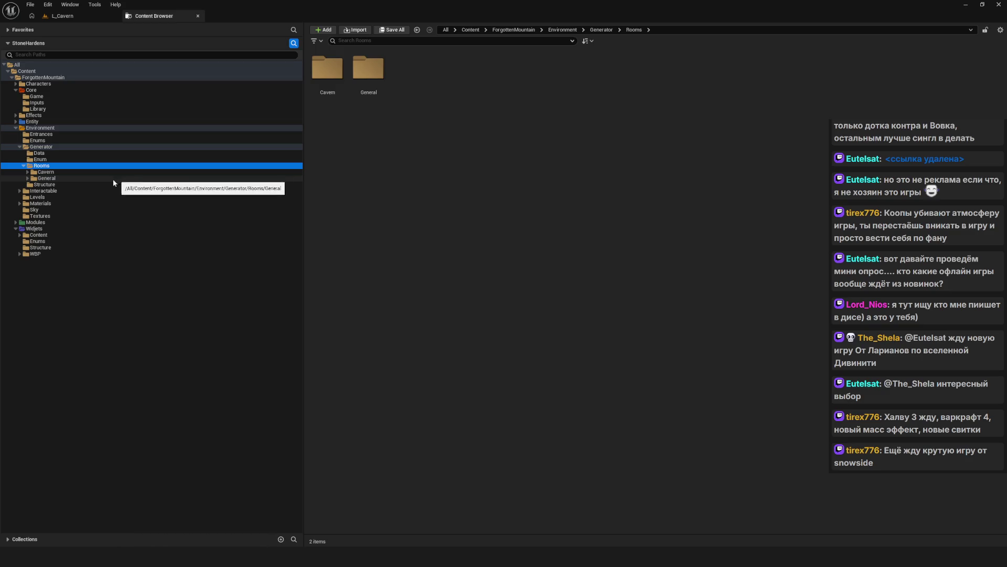
left_click(40, 198)
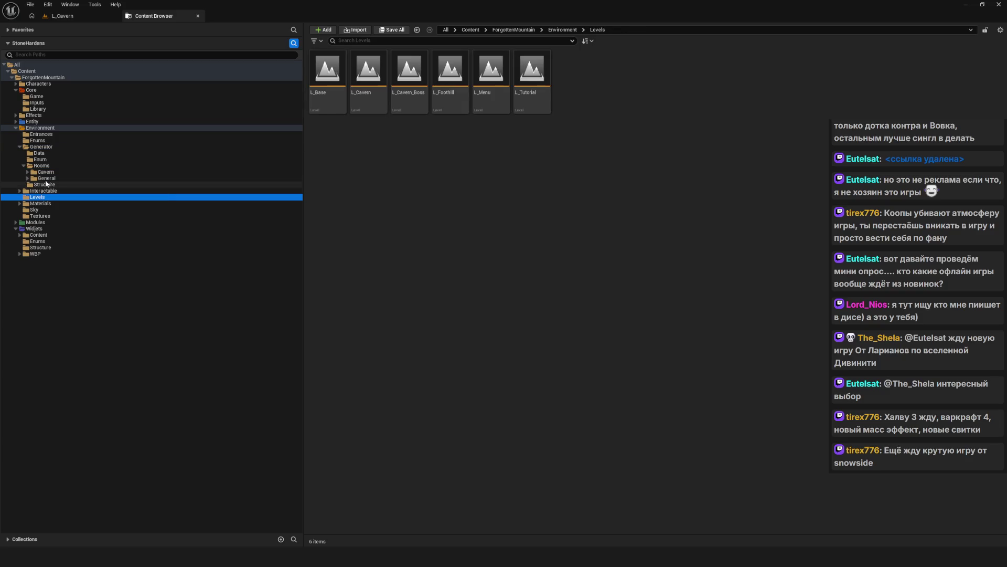
left_click(440, 175)
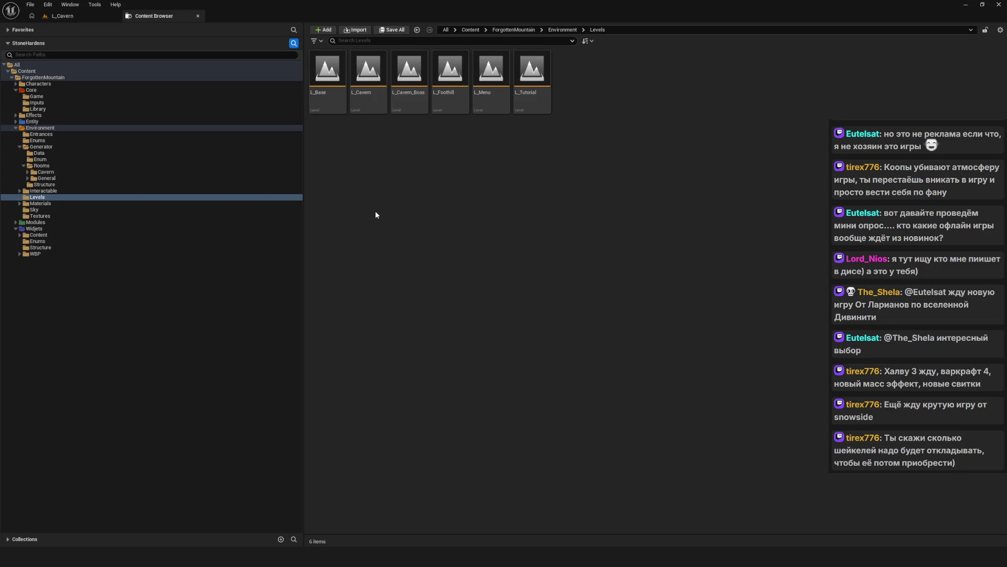
- Select the Levels folder and open the context menu in its empty asset area
left_click(167, 197)
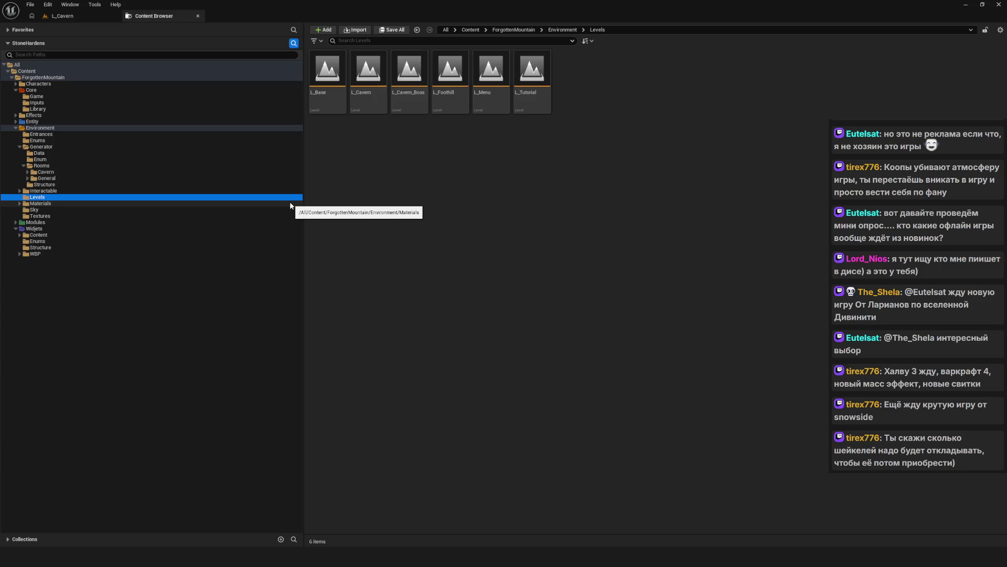
right_click(491, 174)
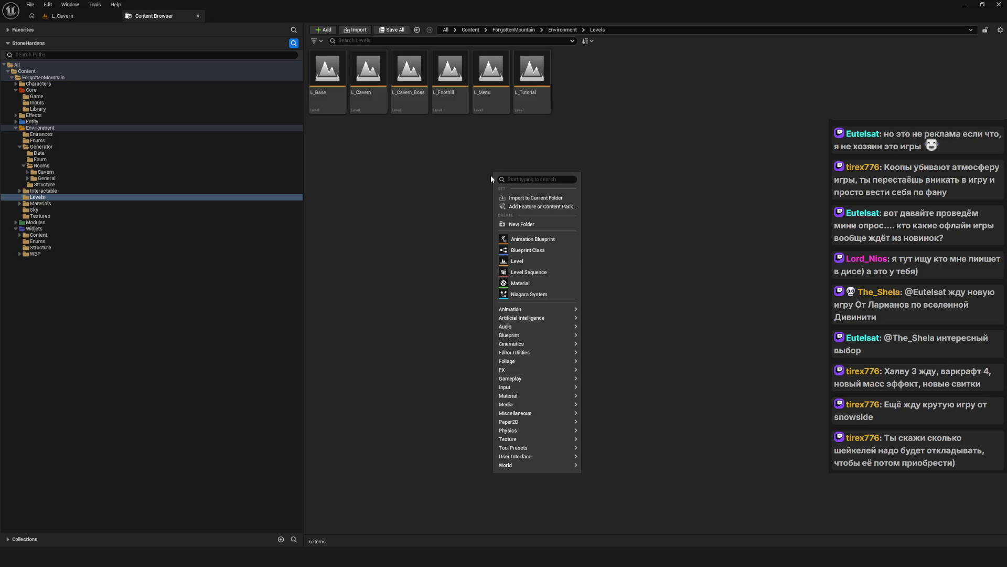
- Create two new folders in Levels named Foothill and Menu
left_click(516, 227)
key("BackSpace")
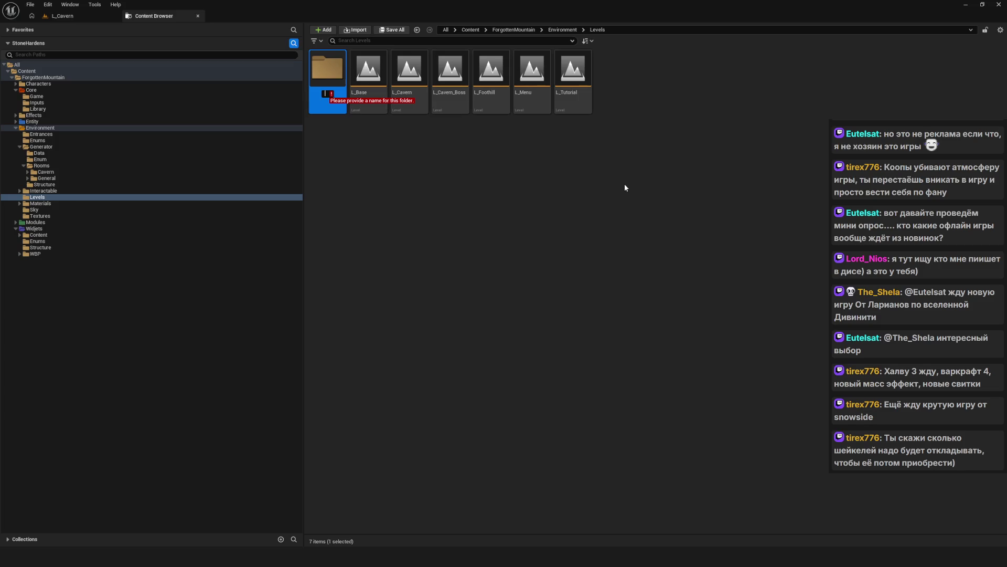
type("Foot")
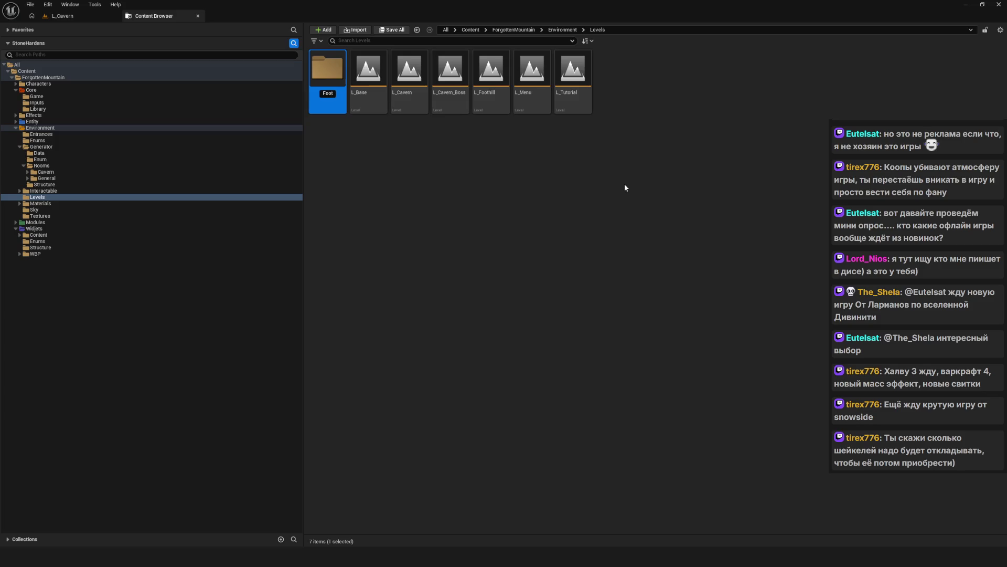
type("hill")
key("Return")
right_click(455, 206)
left_click(519, 258)
type("Menu")
key("Return")
left_click(440, 191)
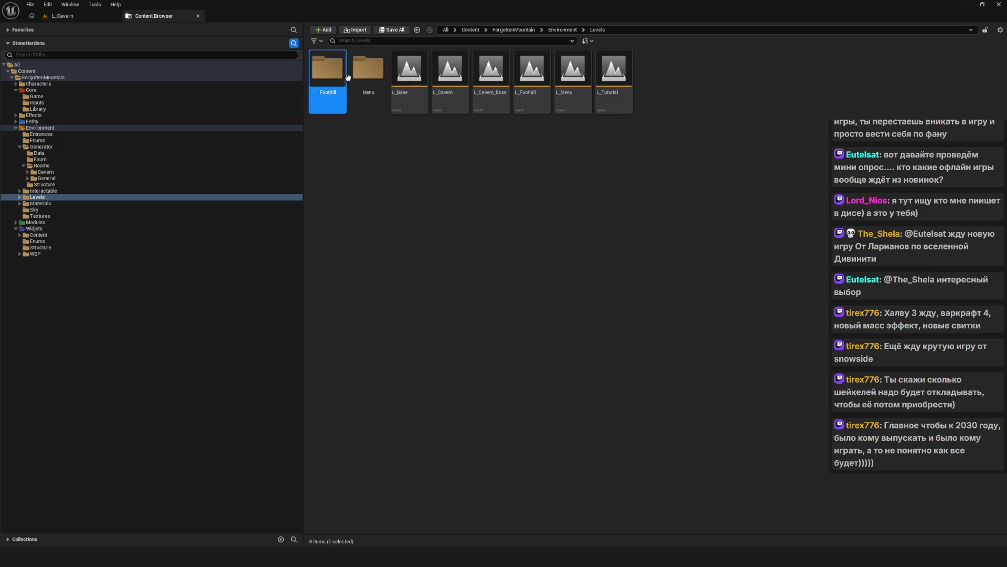
- Add a third new folder named Cavern inside Levels
left_click(423, 99)
right_click(446, 174)
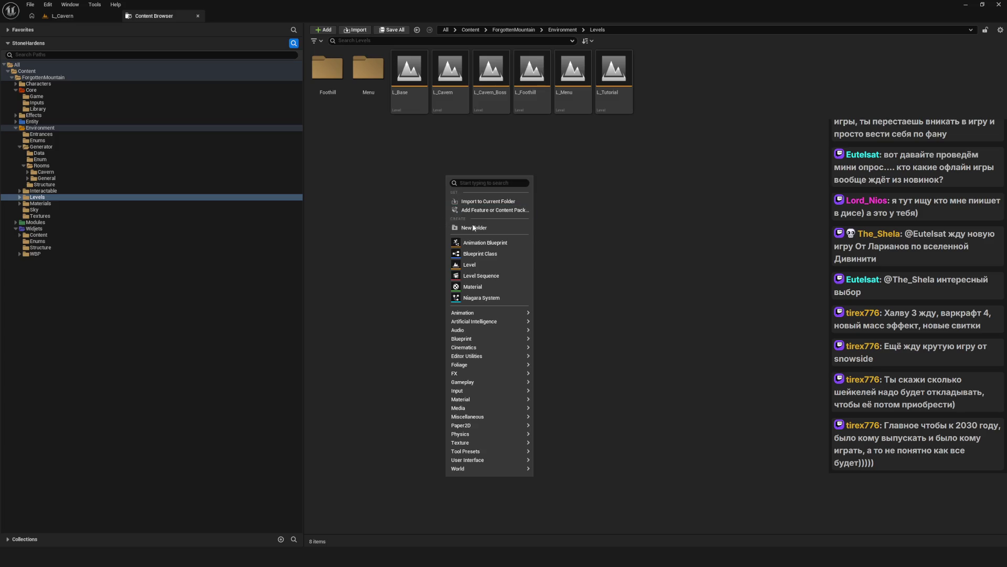
left_click(483, 230)
type("Cavern")
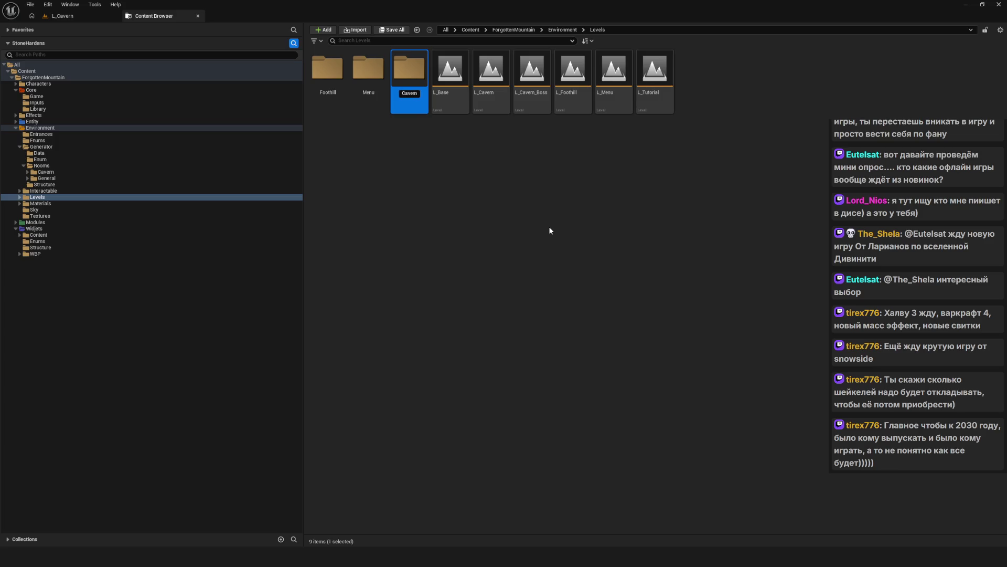
key("Return")
left_click(521, 223)
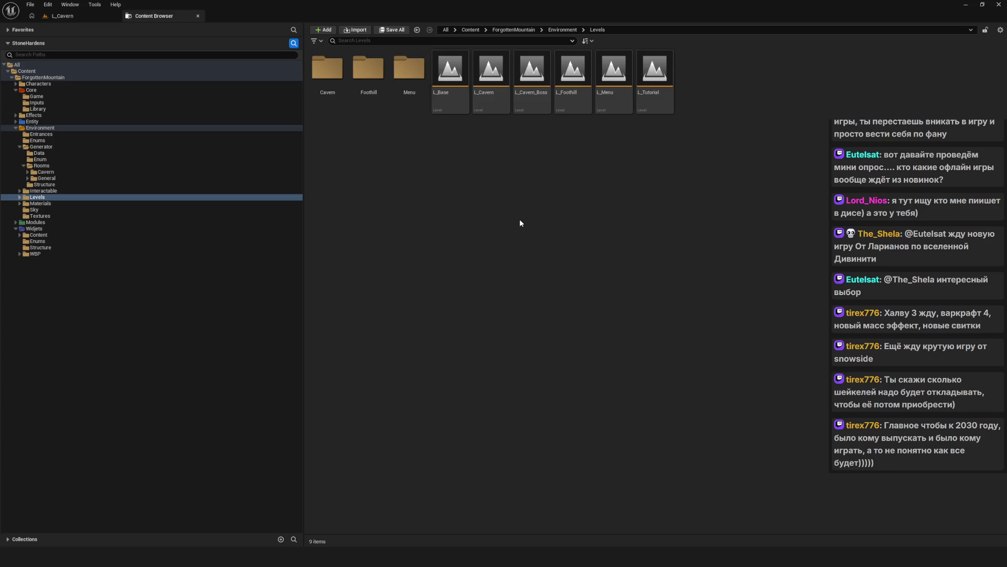
- Click through the L_Menu and L_Tutorial level assets, then clear the selection
left_click(451, 78)
left_click(532, 79)
left_click(618, 84)
left_click(654, 79)
left_click(565, 157)
key("Right")
key("Right")
key("Right")
- Create a CavernBoss folder inside Levels and look over the Cavern, Foothill and Menu folders
right_click(488, 173)
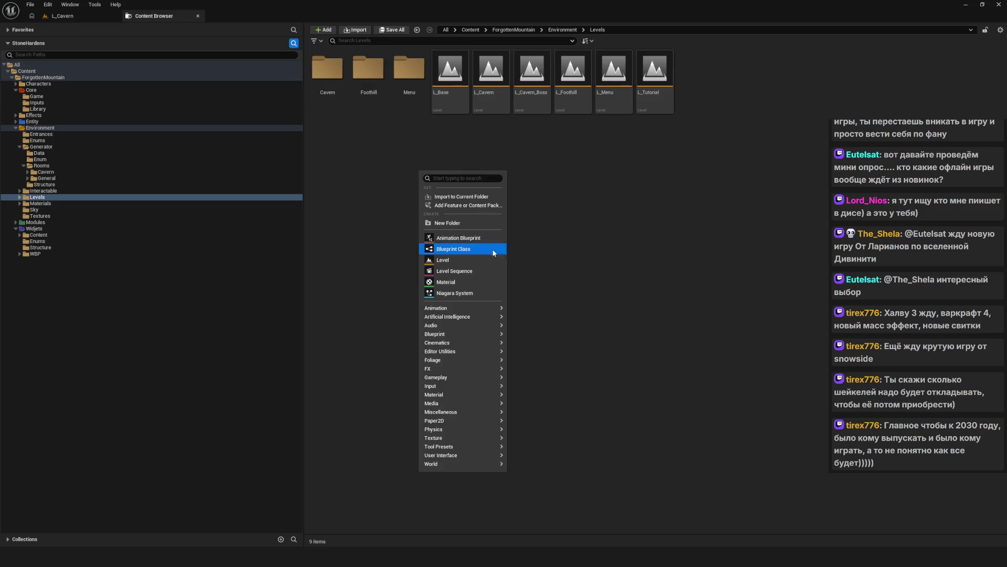
left_click(475, 226)
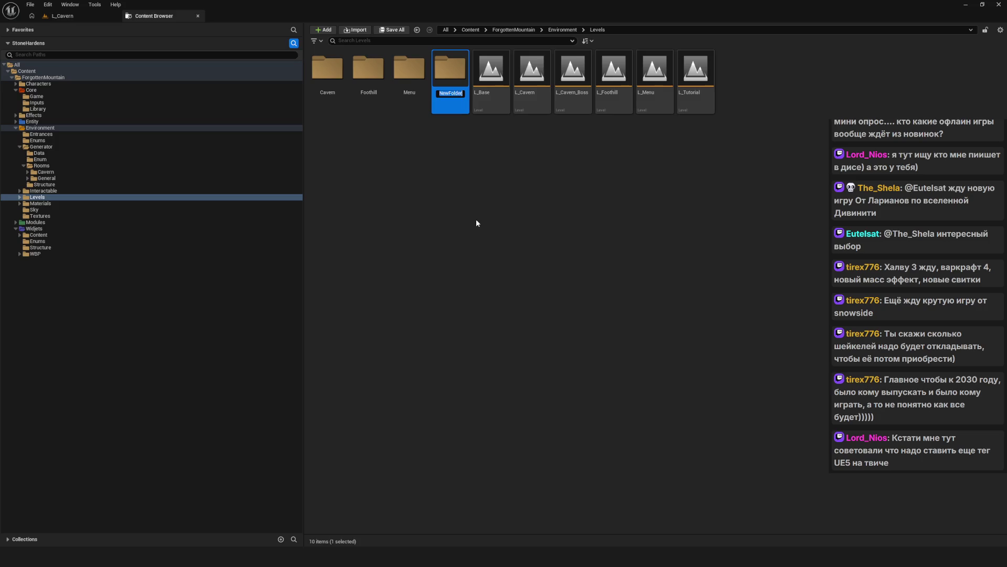
type("Cavern")
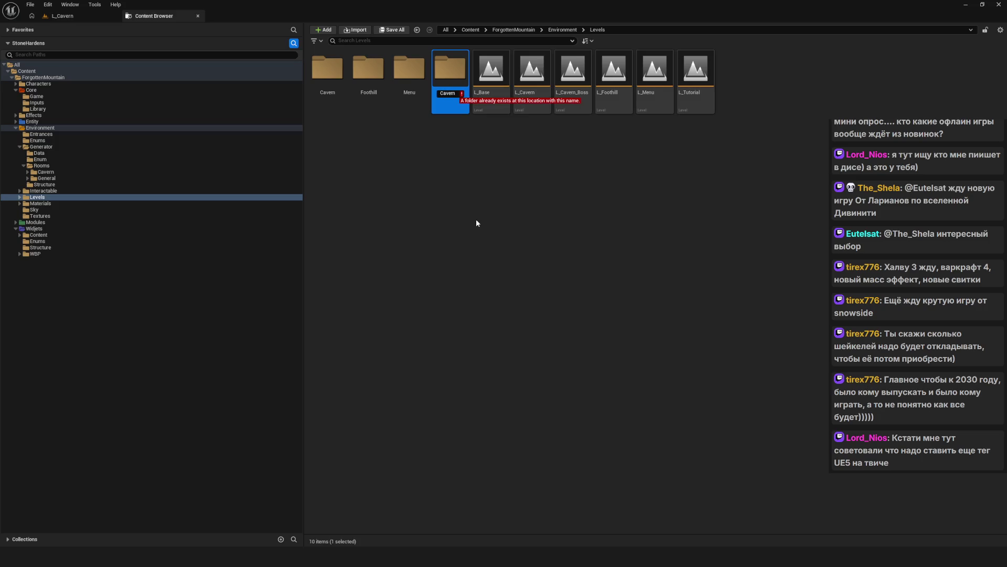
type("Boss")
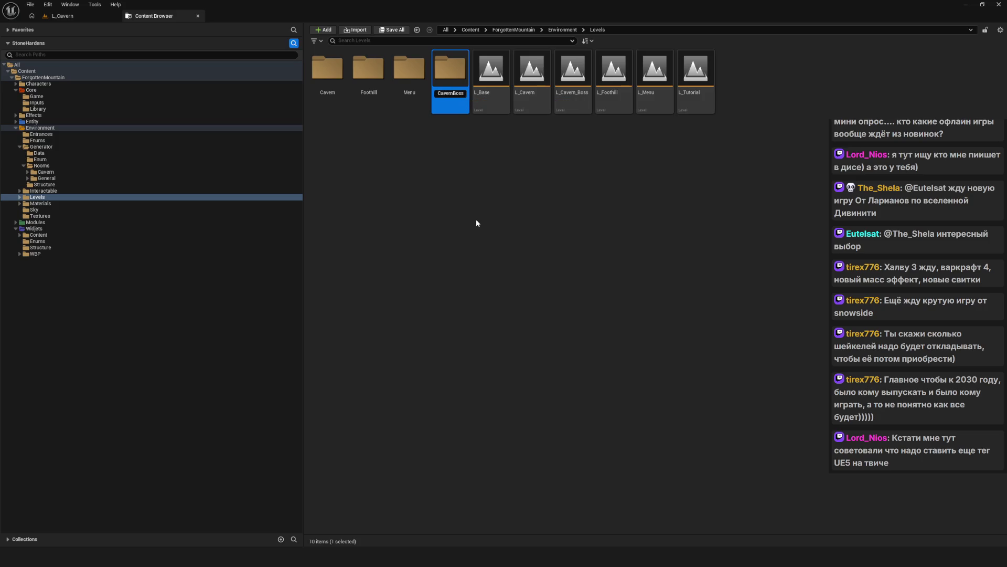
key("Return")
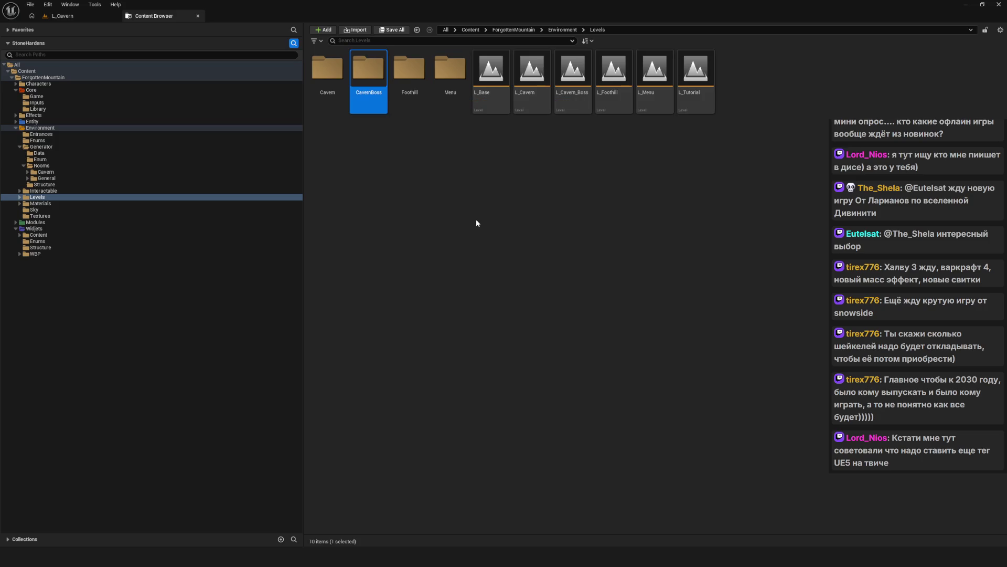
left_click(476, 223)
left_click(328, 79)
left_click(369, 79)
left_click(409, 78)
left_click(450, 79)
left_click(499, 168)
- Add a second new folder in Levels named Tutorial
right_click(410, 156)
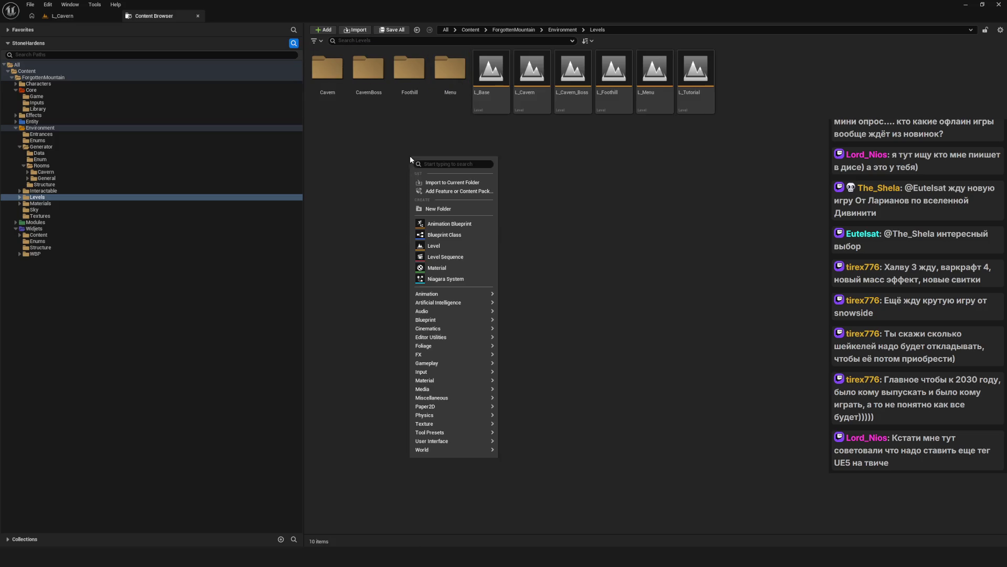
left_click(440, 208)
type("Tu")
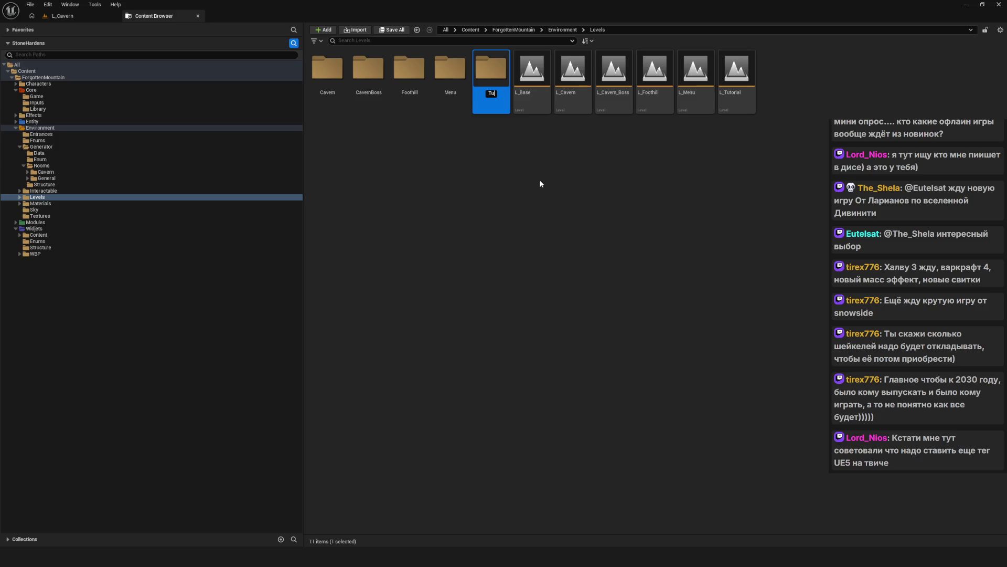
type("torial")
key("Return")
left_click(542, 182)
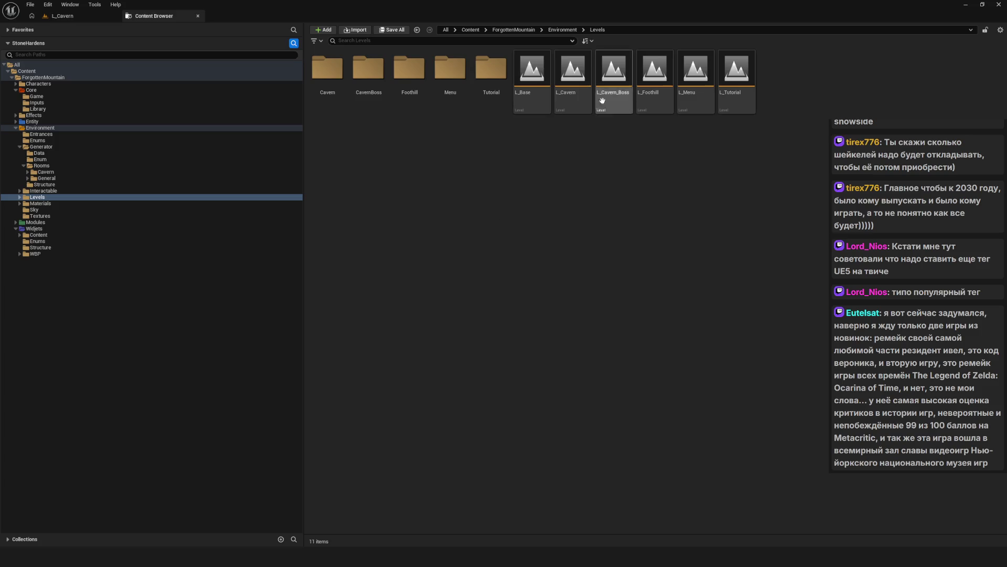
- Load the L_Base level, look over its floor, and return to the Levels folder listing
left_click(543, 74)
double_click(543, 74)
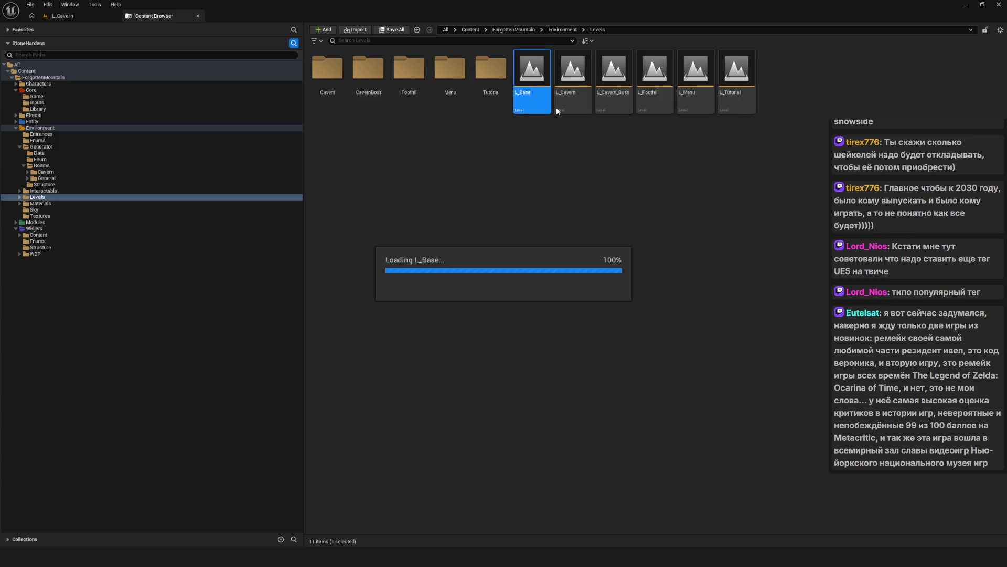
left_click(59, 17)
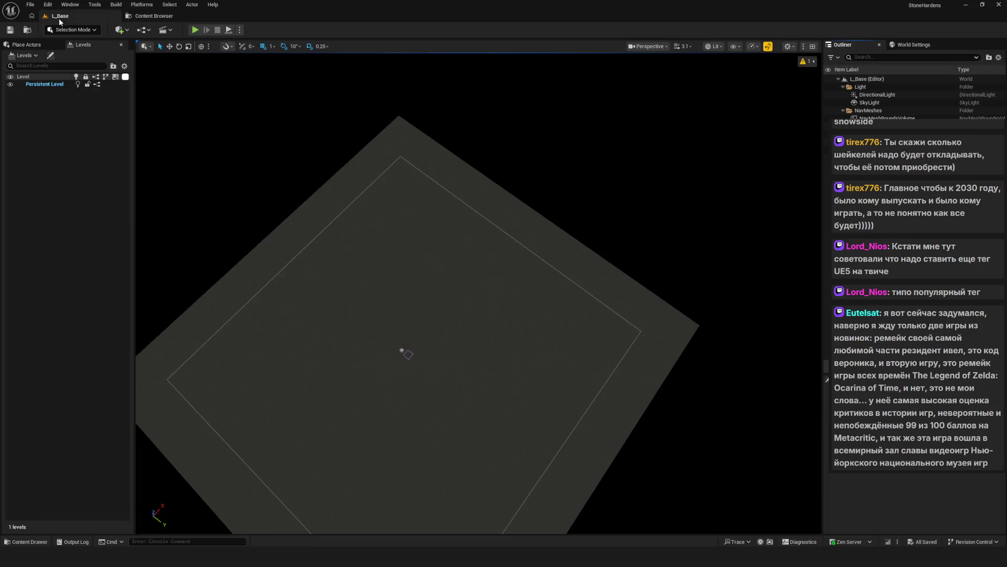
left_click_drag(251, 83, 251, 83)
left_click(154, 16)
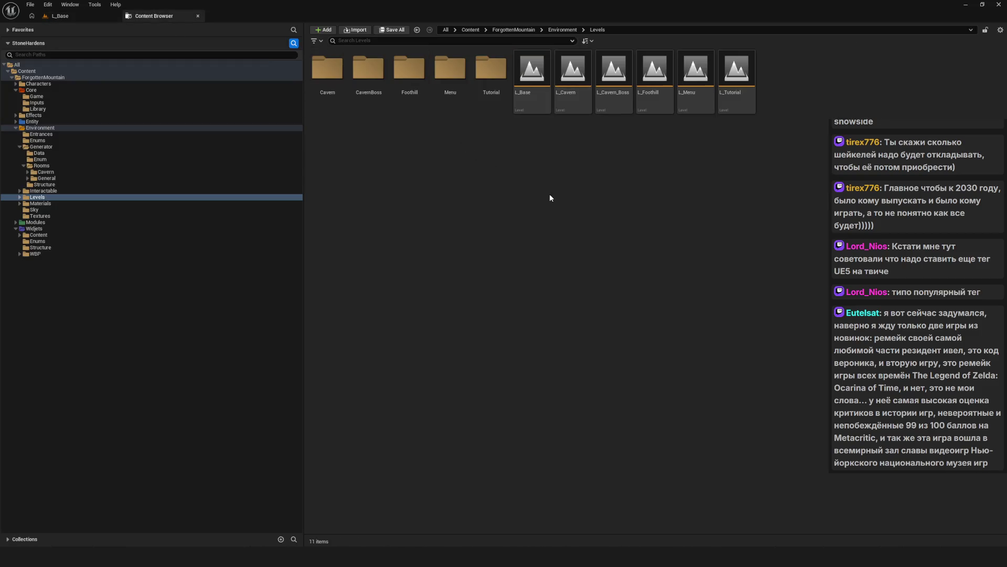
- Move L_Menu into the Menu folder and L_Foothill into the Foothill folder
left_click_drag(695, 69, 464, 73)
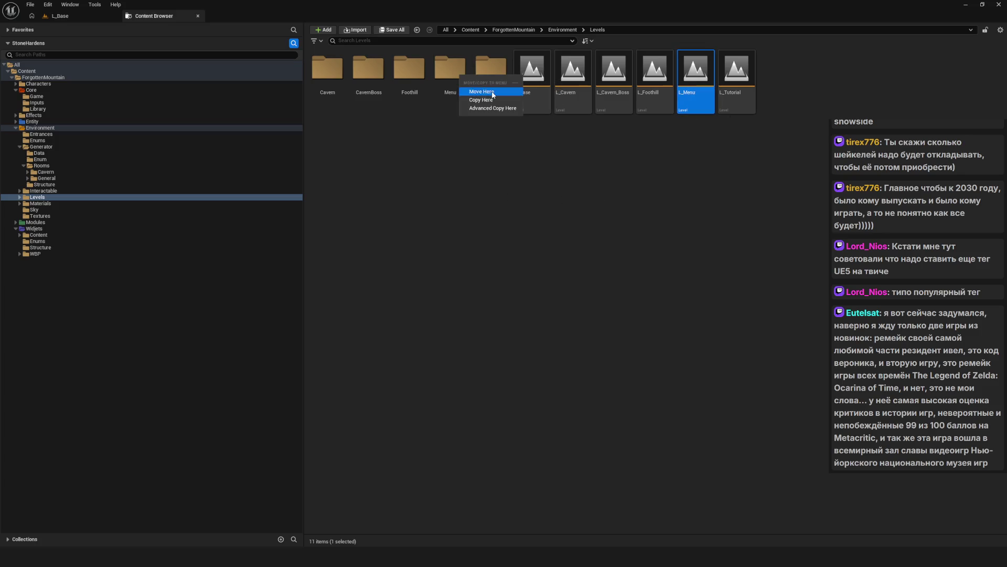
left_click(475, 94)
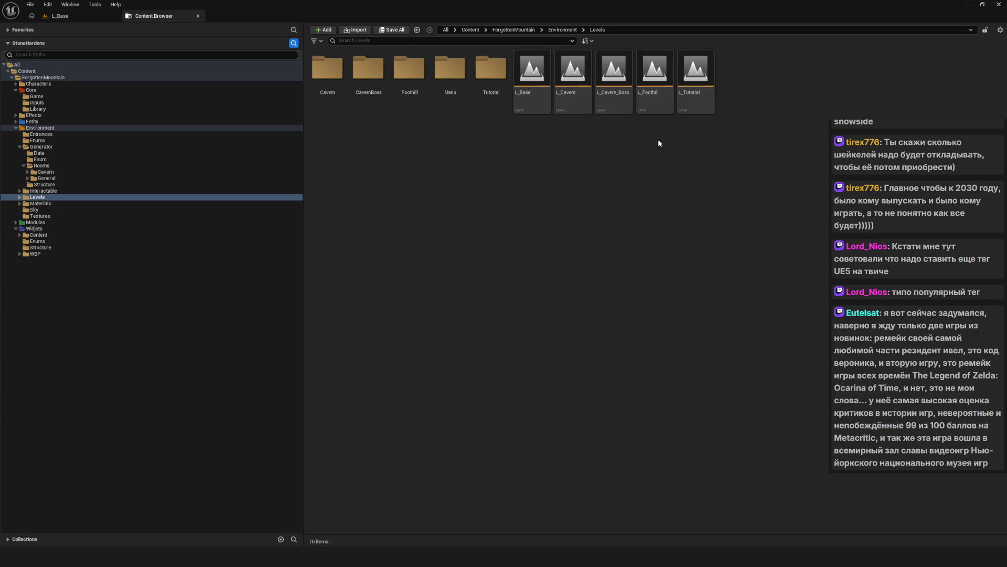
left_click(655, 90)
left_click_drag(556, 93, 409, 81)
left_click(440, 100)
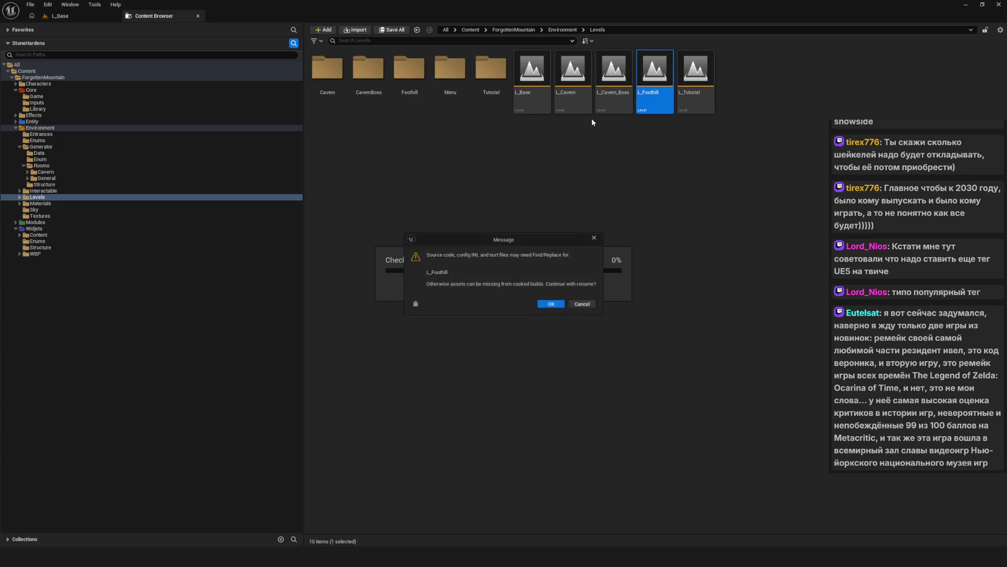
left_click(591, 304)
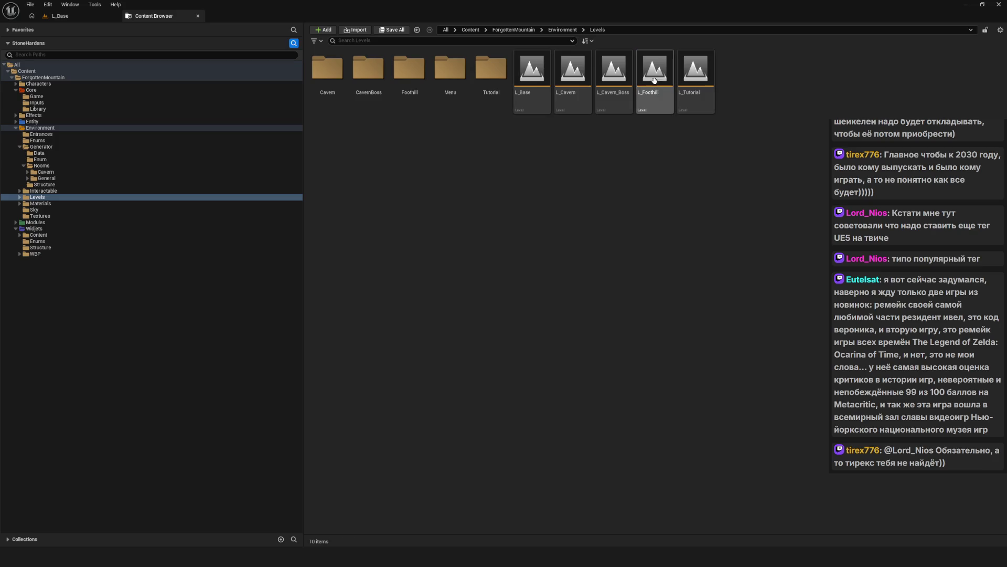
left_click_drag(416, 80, 415, 80)
left_click(436, 96)
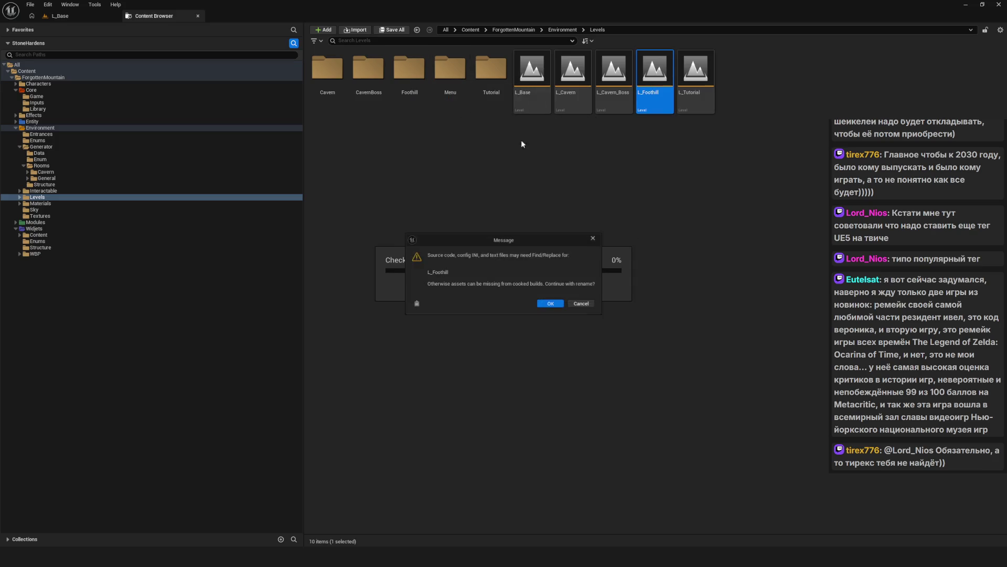
left_click(544, 304)
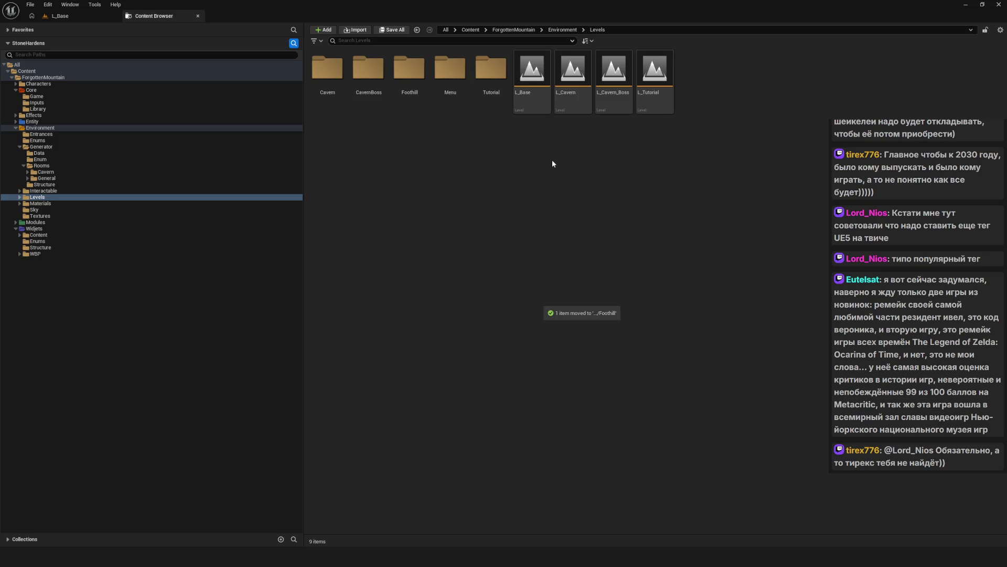
- Move L_Base into Menu, L_Cavern into Cavern, L_Cavern_Boss into CavernBoss, and L_Tutorial into Tutorial
left_click_drag(532, 71, 453, 74)
left_click(426, 93)
left_click(549, 303)
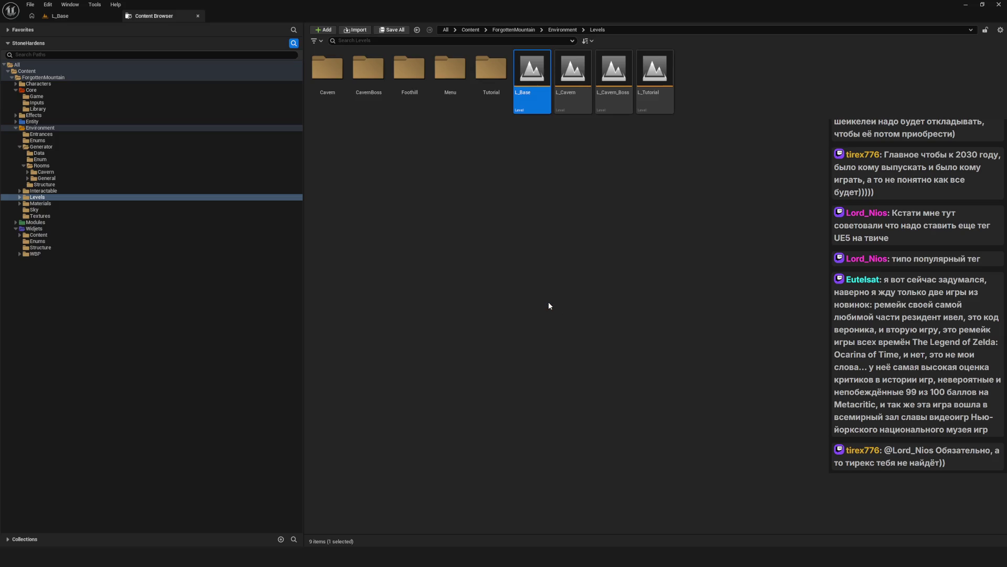
mouse_move(523, 89)
left_mouse_down()
mouse_move(401, 111)
mouse_move(330, 77)
left_mouse_up()
left_click(341, 95)
left_click(552, 304)
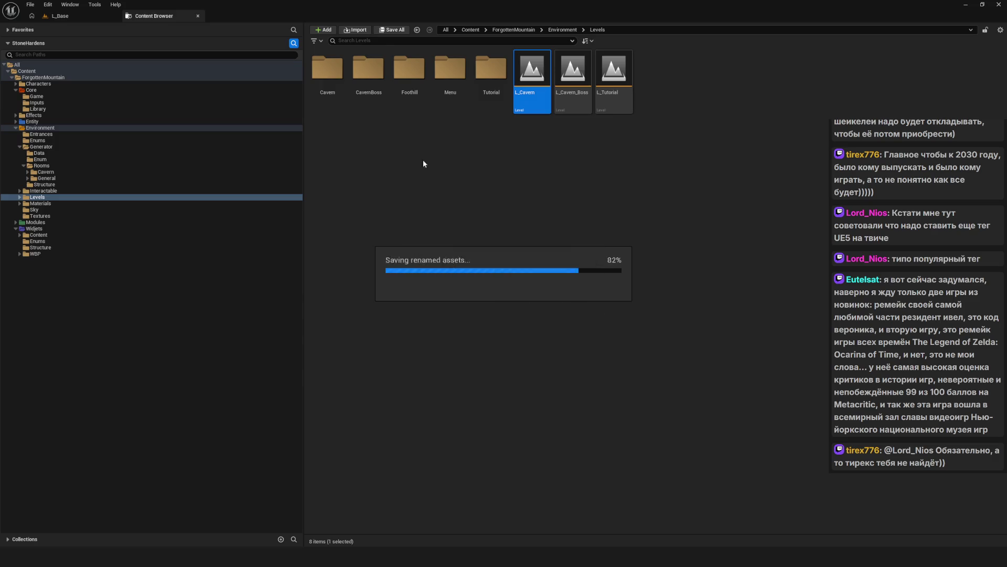
mouse_move(532, 79)
left_mouse_down()
mouse_move(378, 95)
mouse_move(367, 71)
left_mouse_up()
left_click(386, 87)
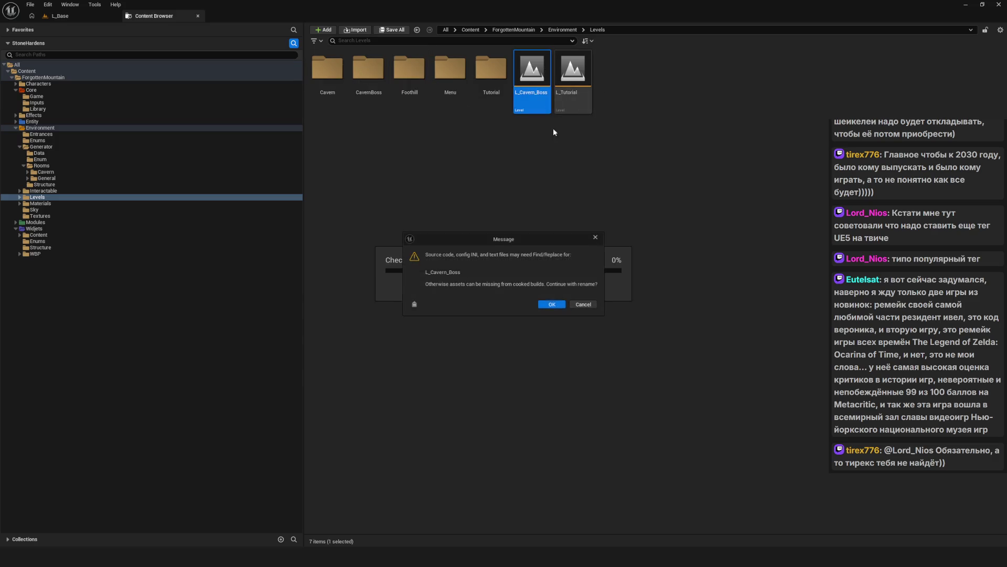
left_click(555, 307)
left_click_drag(531, 77, 498, 73)
left_click(528, 90)
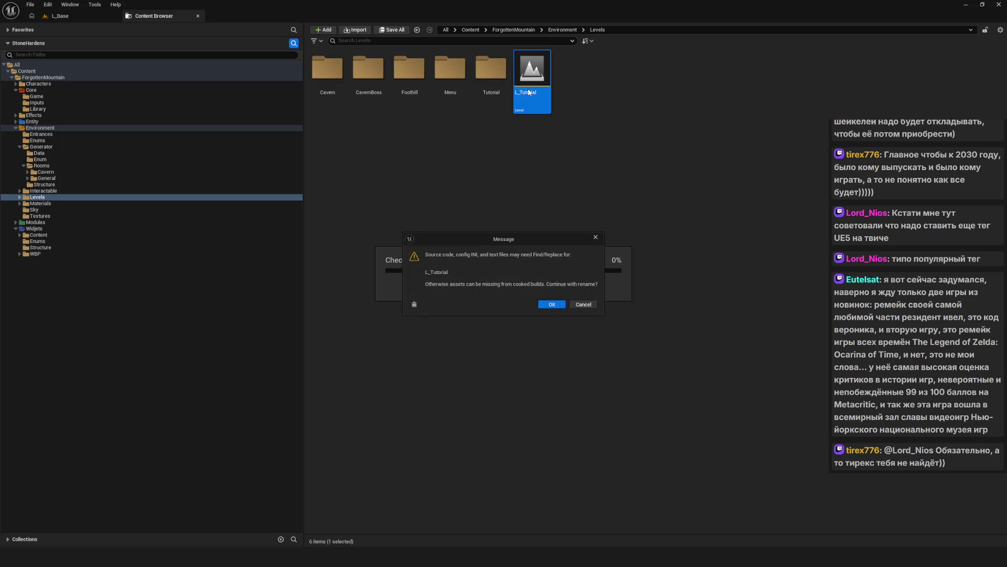
left_click(546, 308)
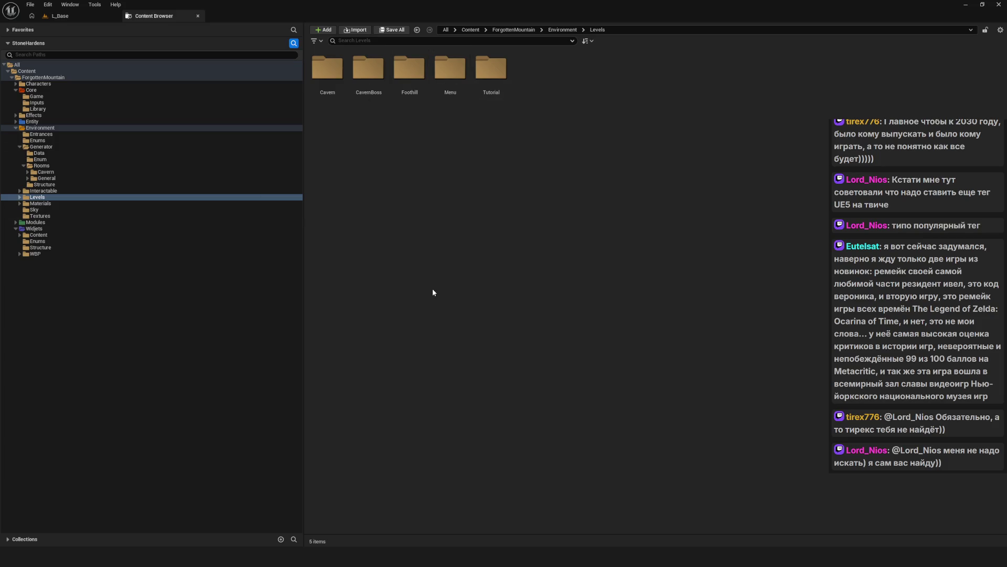
left_click(43, 190)
left_click(37, 197)
left_click(126, 190)
left_click(178, 197)
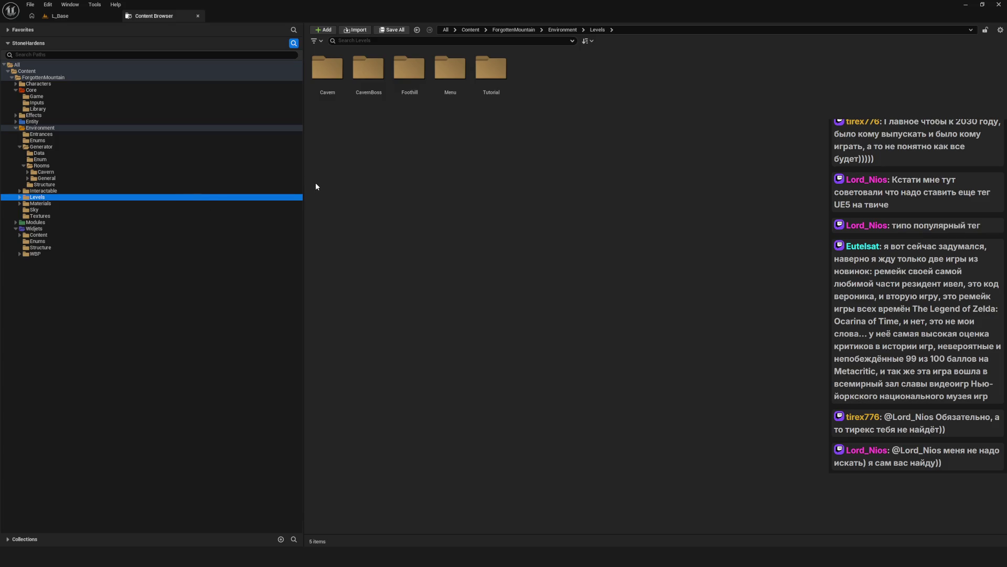
left_click(50, 191)
left_click(105, 197)
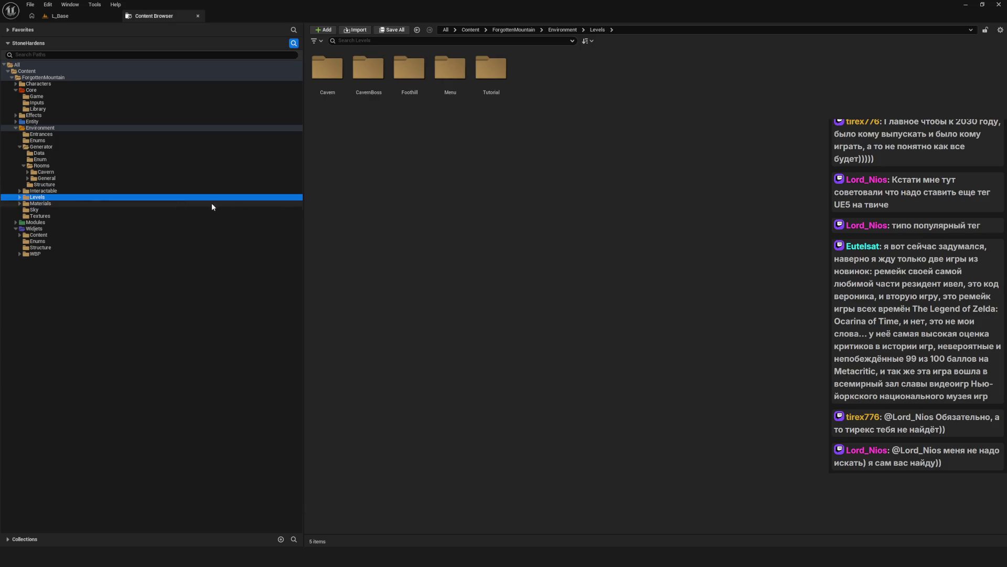
left_click(427, 197)
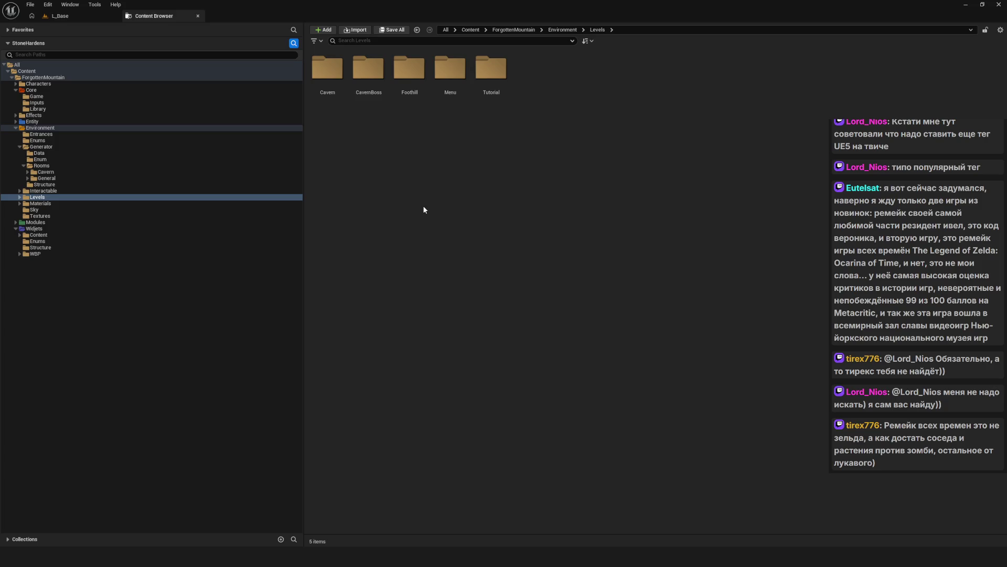
key("Right")
key("Right")
key("Right")
- Flip between the Materials and Levels folders, ending back on Levels
left_click(601, 137)
left_click(53, 203)
left_click(47, 196)
left_click(53, 203)
left_click(47, 196)
left_click(54, 204)
left_click(54, 199)
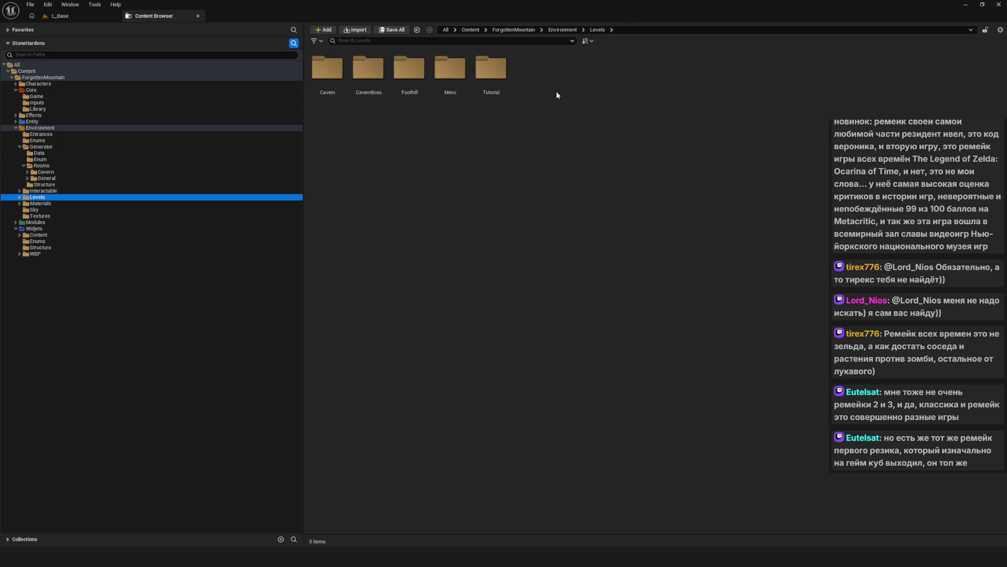
- Check the L_Base level, then browse to the Generator/Rooms folder
left_click(76, 13)
left_click(153, 16)
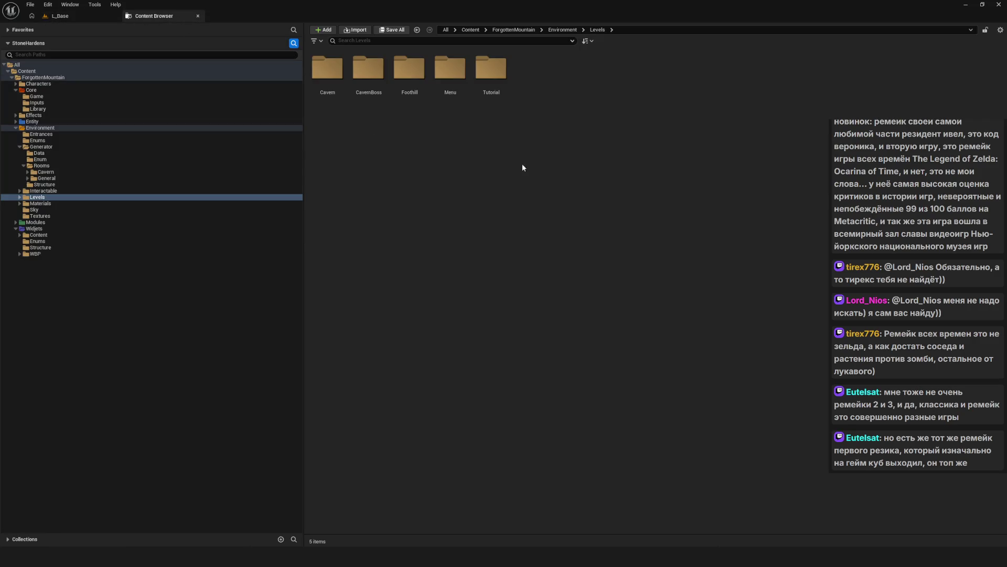
left_click(43, 165)
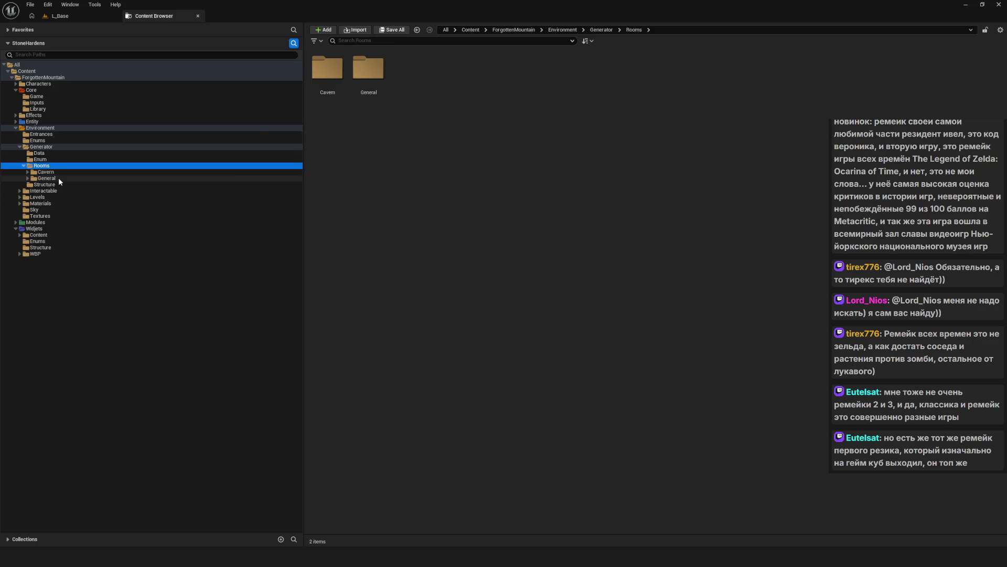
- Browse General's Actors, Elements and Room folders, picking out the BP_Room_Cavern blueprint
left_click(55, 178)
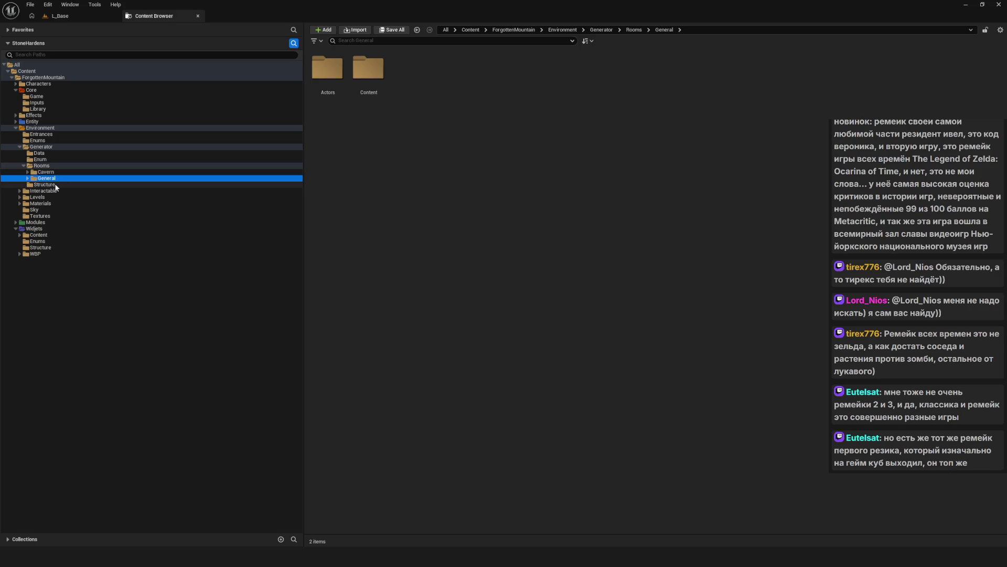
left_click(386, 157)
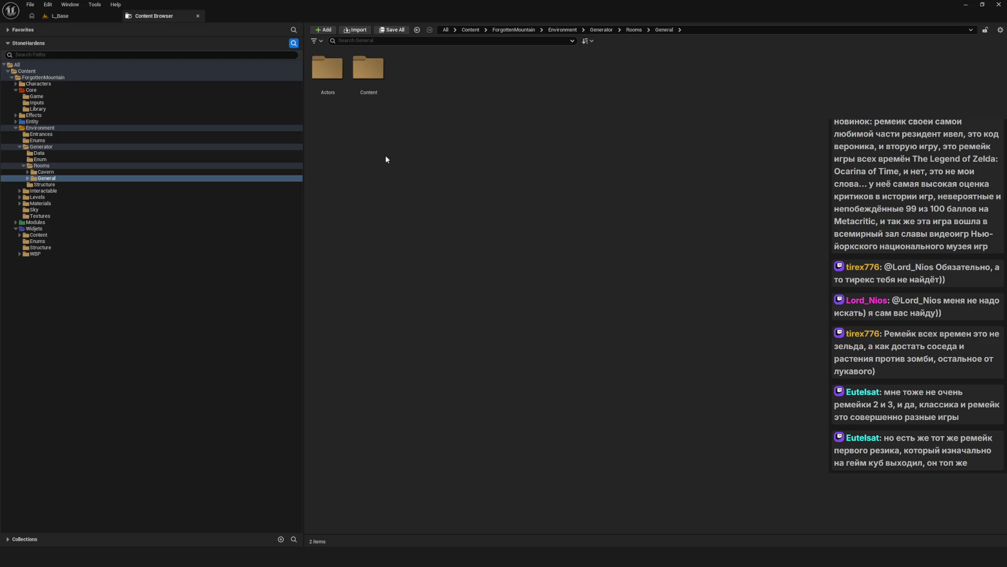
double_click(328, 71)
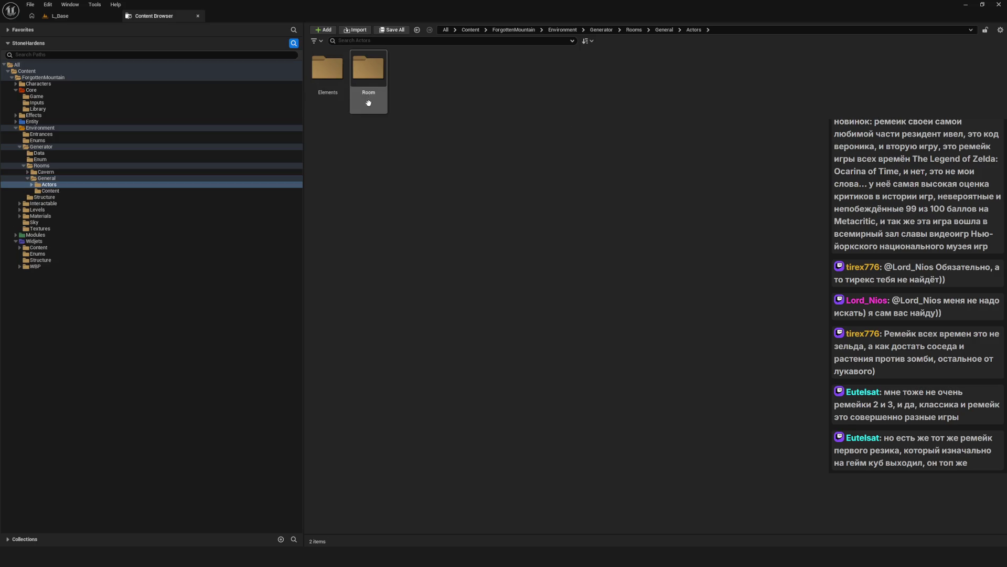
double_click(327, 71)
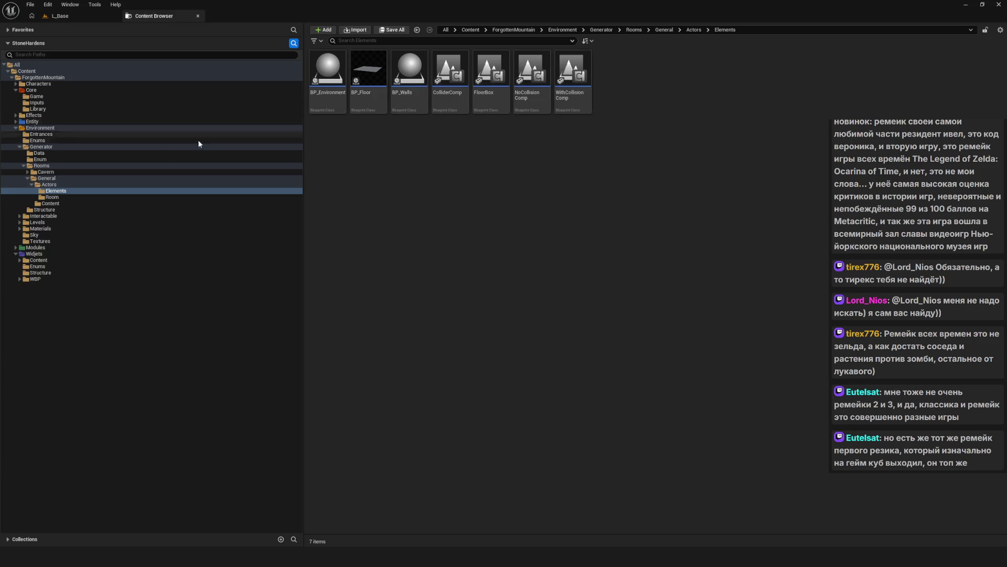
left_click(60, 198)
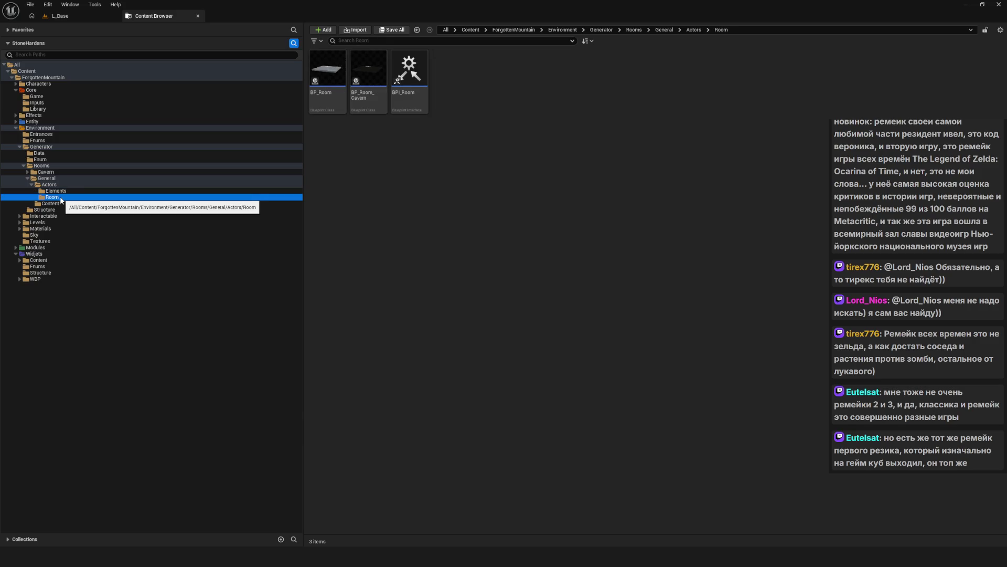
left_click(396, 165)
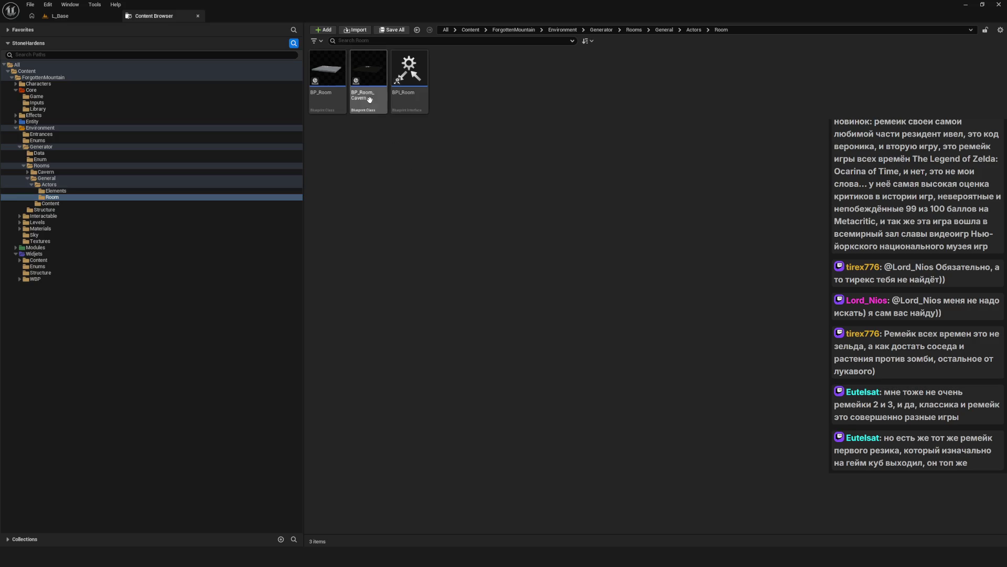
left_click(368, 72)
left_click(566, 113)
- Check General's Content meshes and the five Cavern room folders, then show the Levels folders
left_click(62, 203)
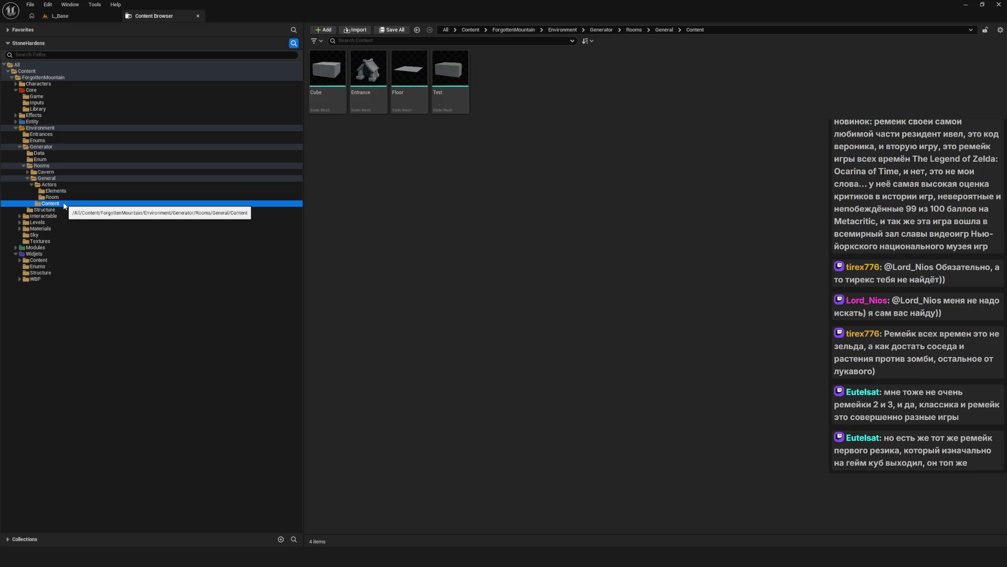
left_click(51, 177)
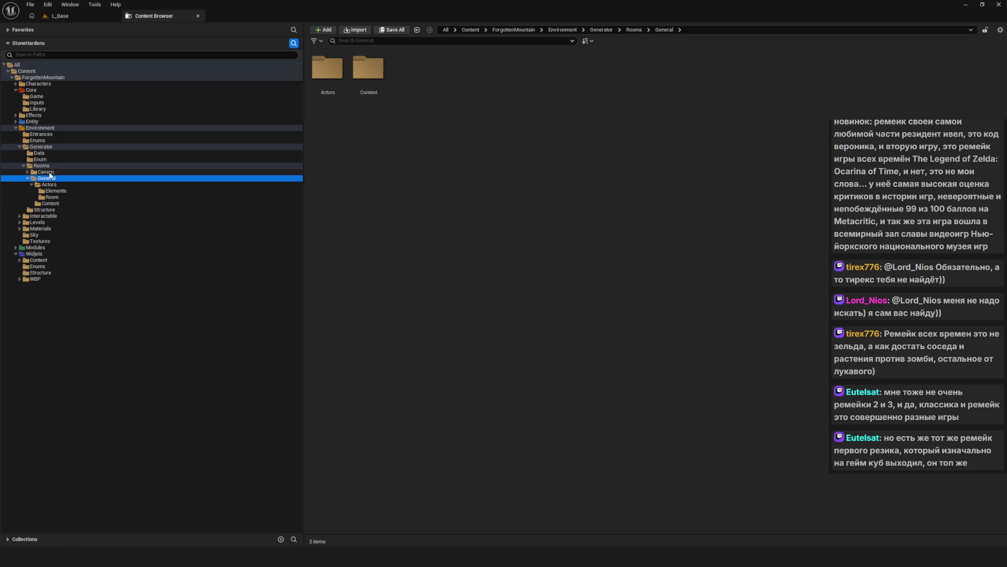
left_click(49, 173)
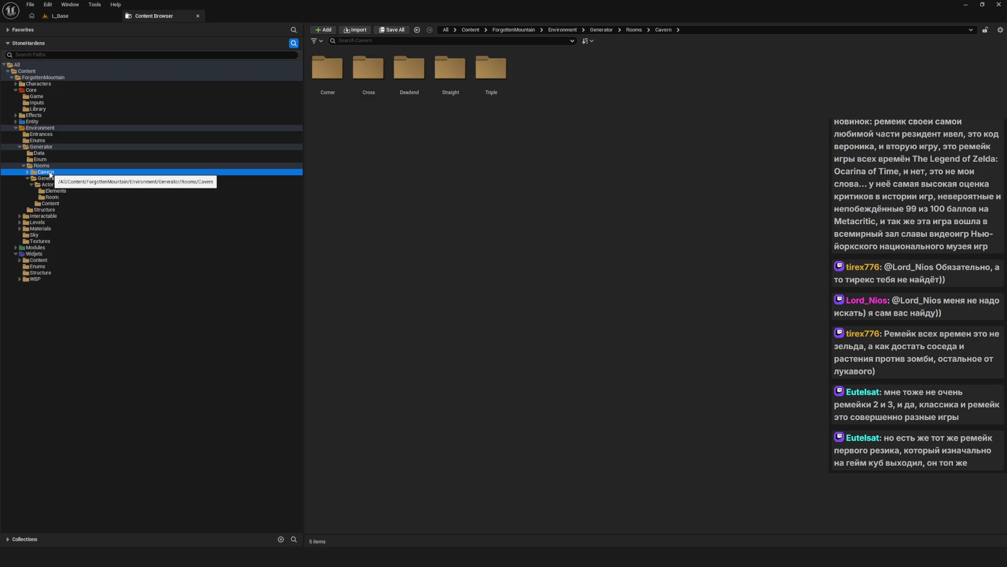
left_click(47, 166)
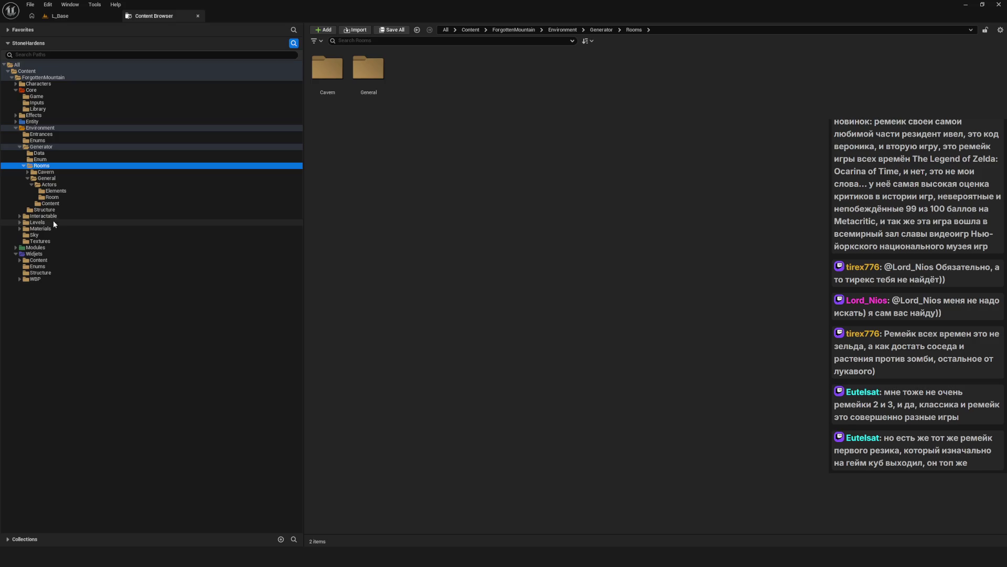
left_click(52, 220)
- Create a Rooms folder inside Levels/Cavern, then return to Generator/Rooms/Cavern
double_click(327, 68)
right_click(407, 163)
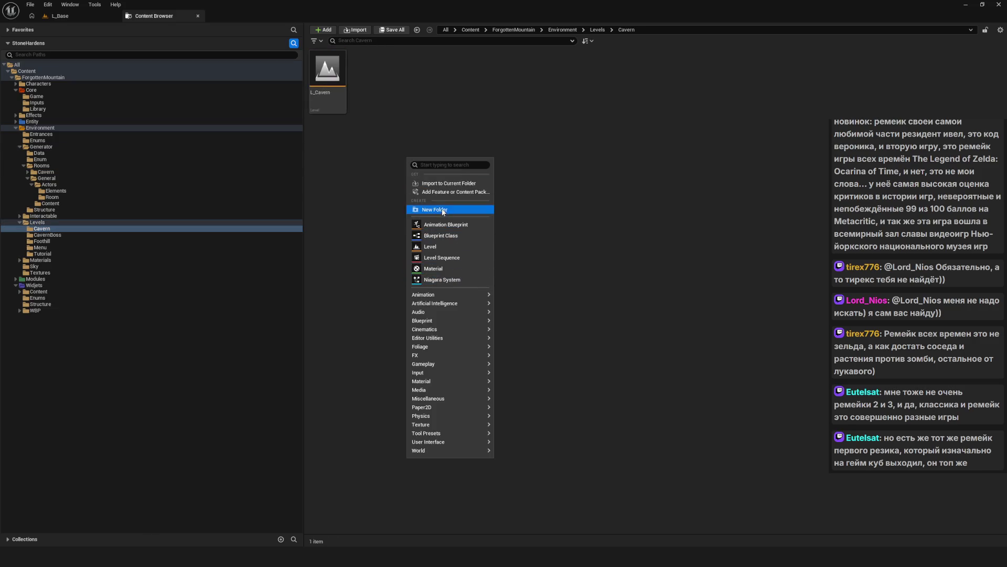
left_click(457, 211)
type("Rooms")
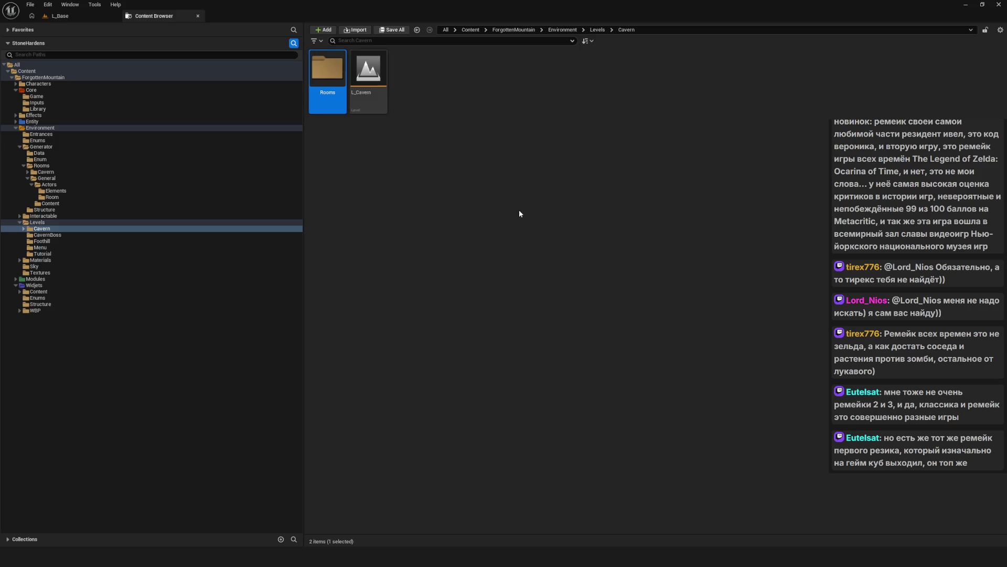
left_click(531, 207)
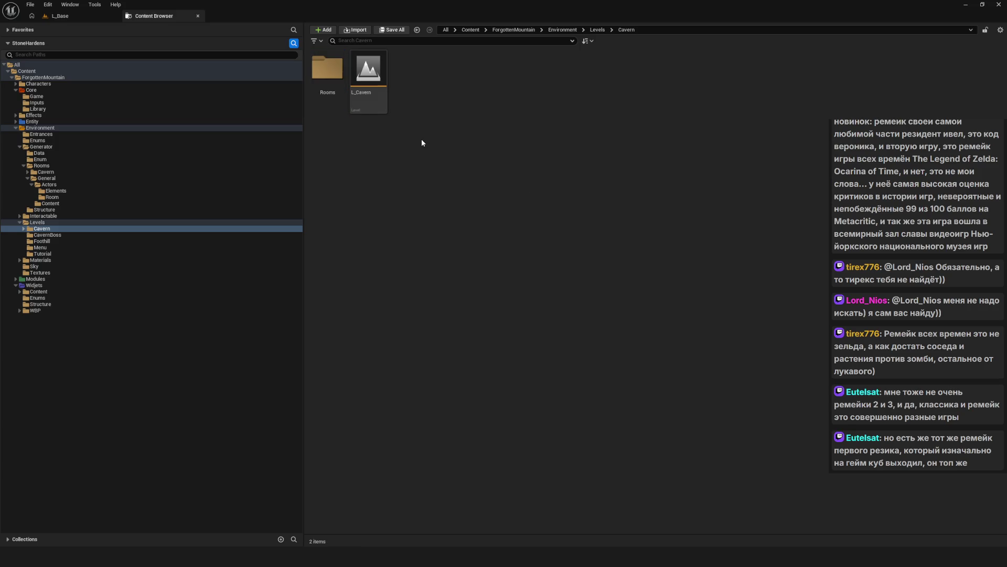
double_click(63, 173)
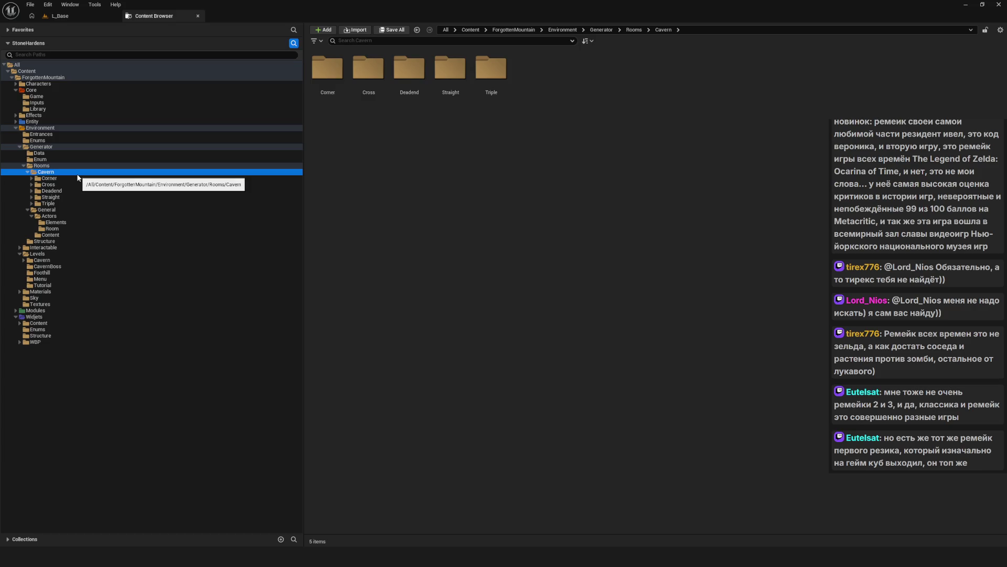
- Preview the Corner through Triple room folders together in the folder tree
left_click(66, 179)
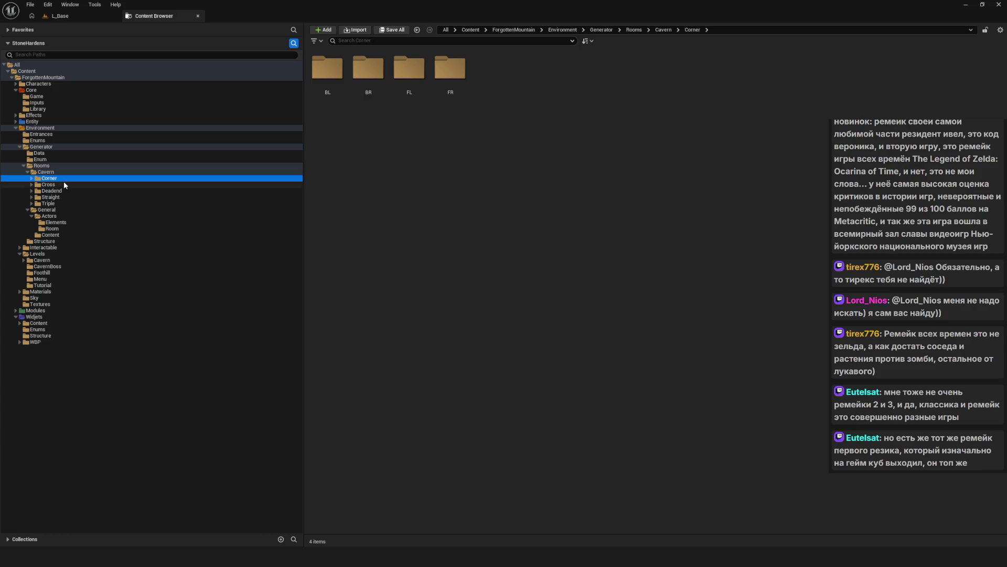
left_click(60, 205, "shift")
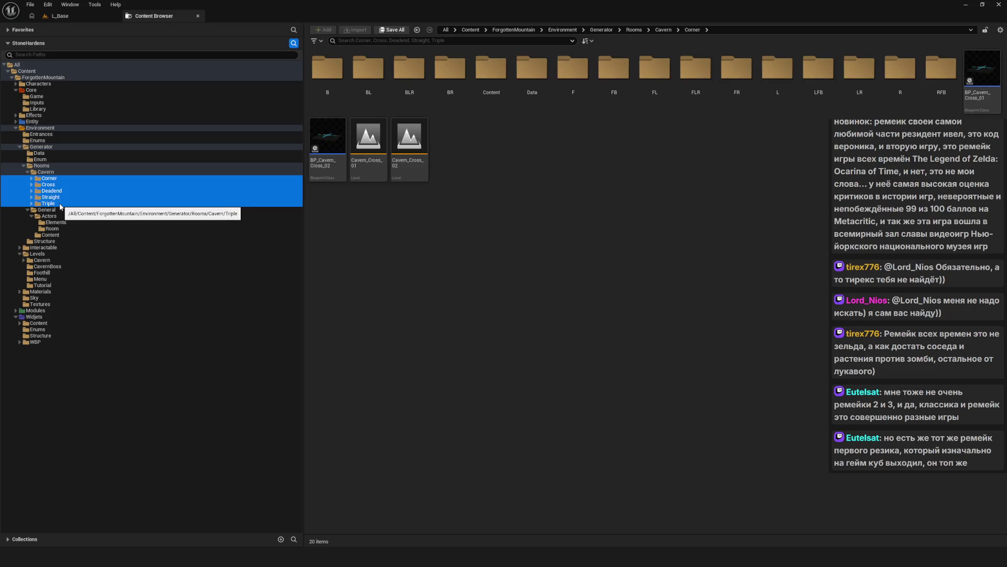
left_click(50, 172)
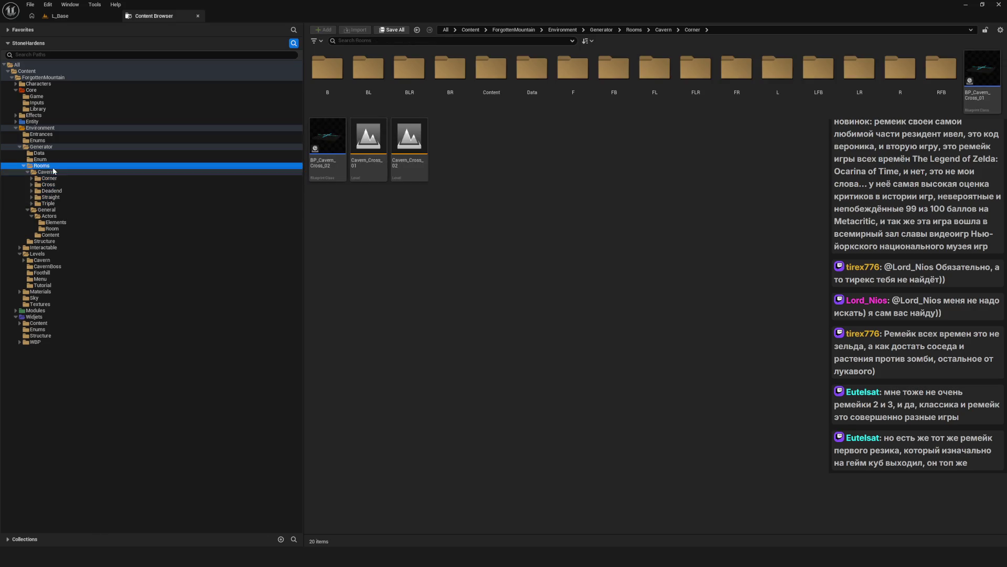
left_click(55, 179)
left_click(56, 203, "shift")
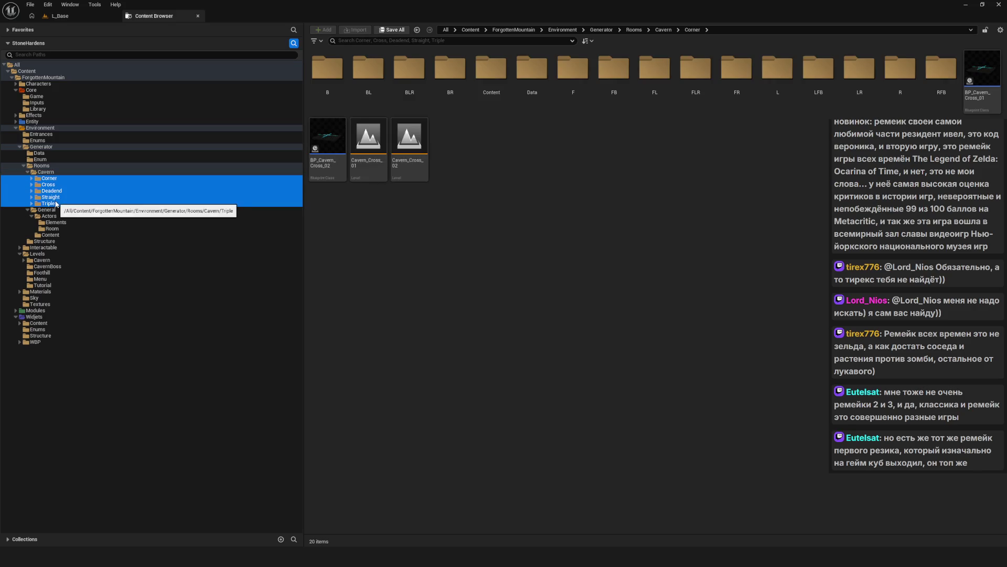
left_click(54, 172)
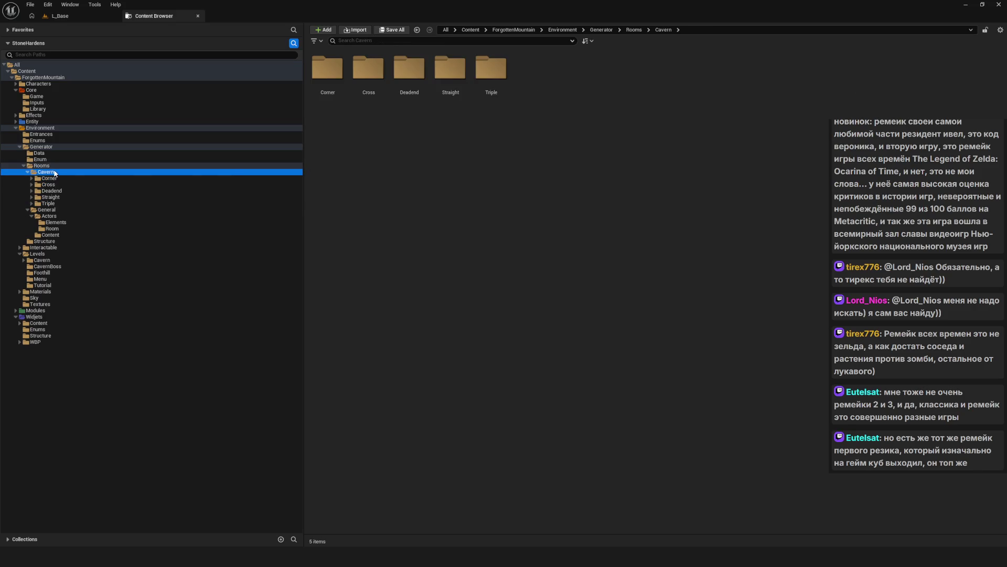
left_click(52, 166)
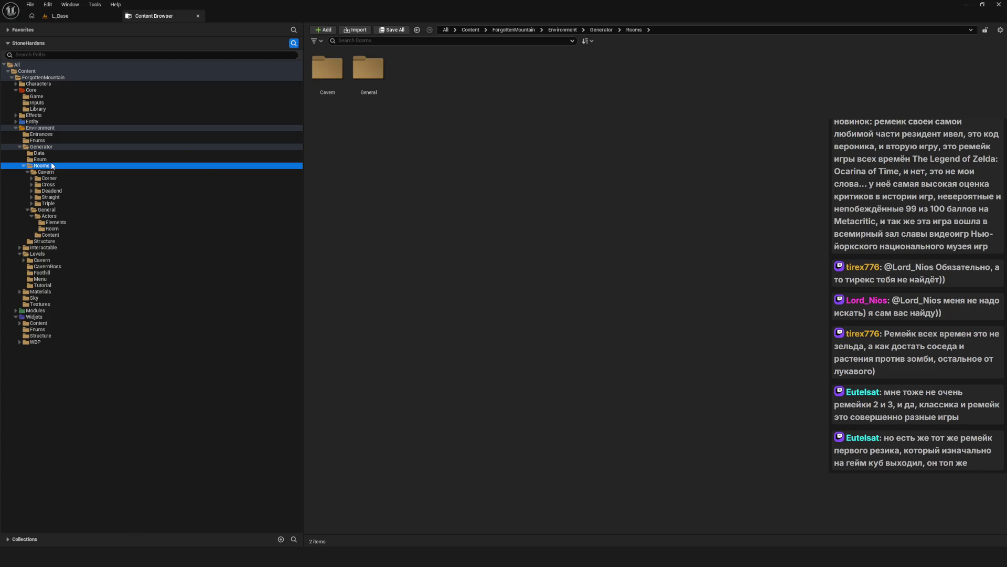
- Look through Corner, Deadend and Cross, then expand Corner to its BL, BR, FL, FR subfolders
left_click(54, 172)
left_click(60, 178)
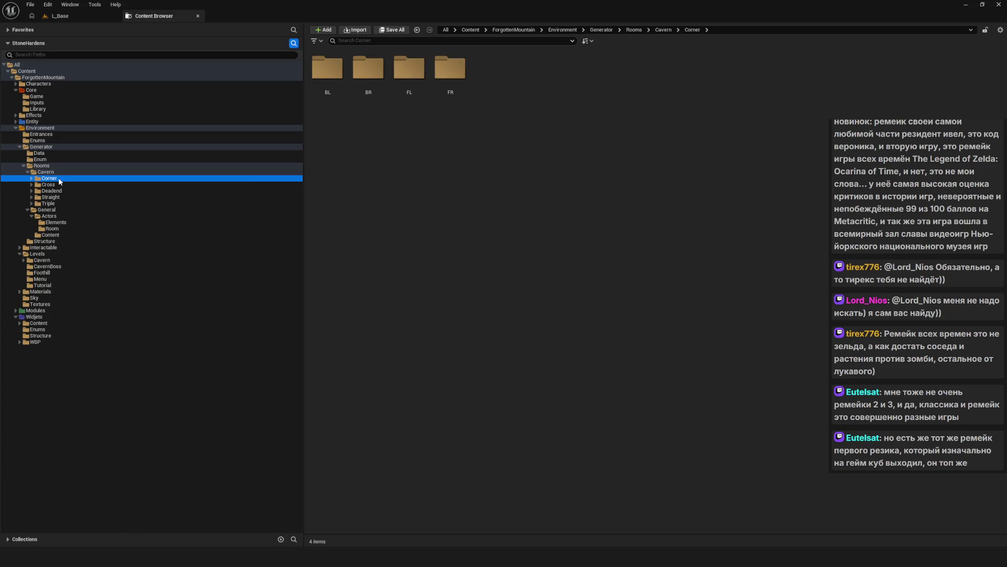
left_click(57, 191)
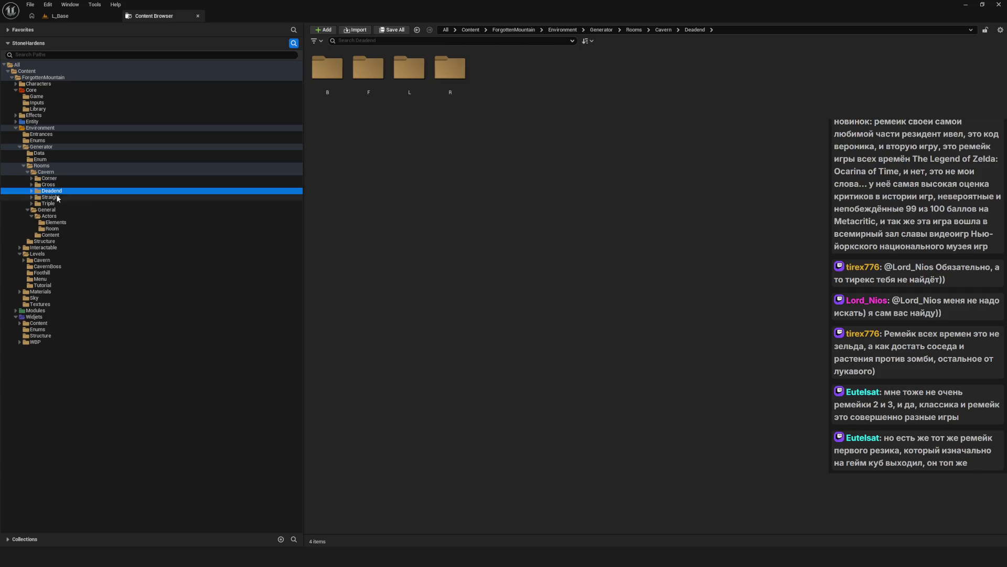
left_click(57, 185)
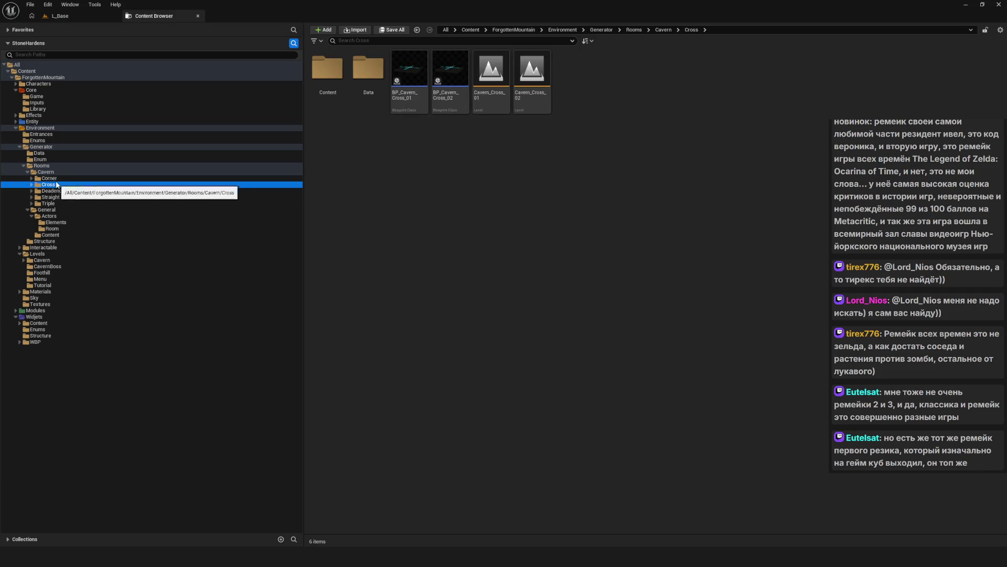
left_click(56, 179)
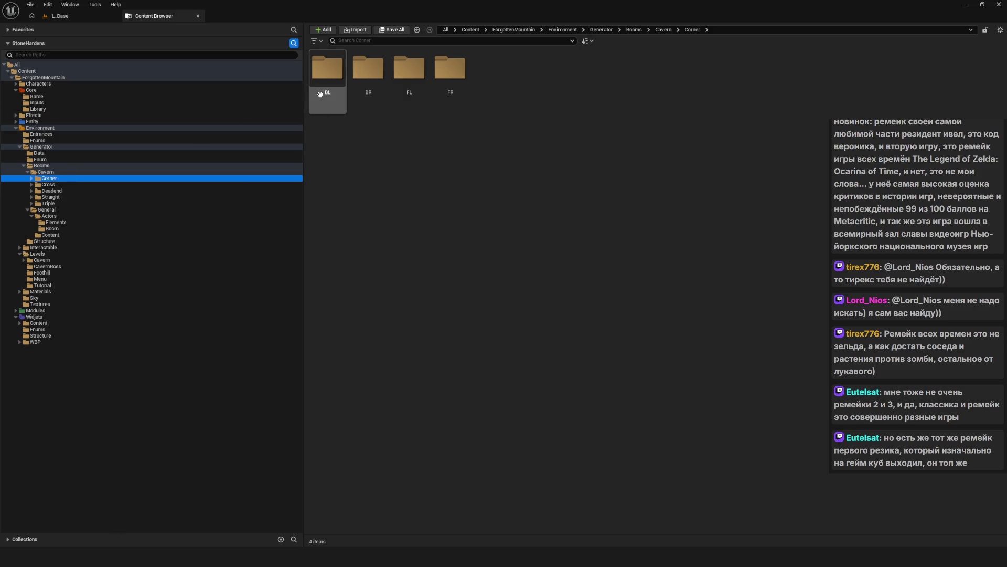
double_click(51, 179)
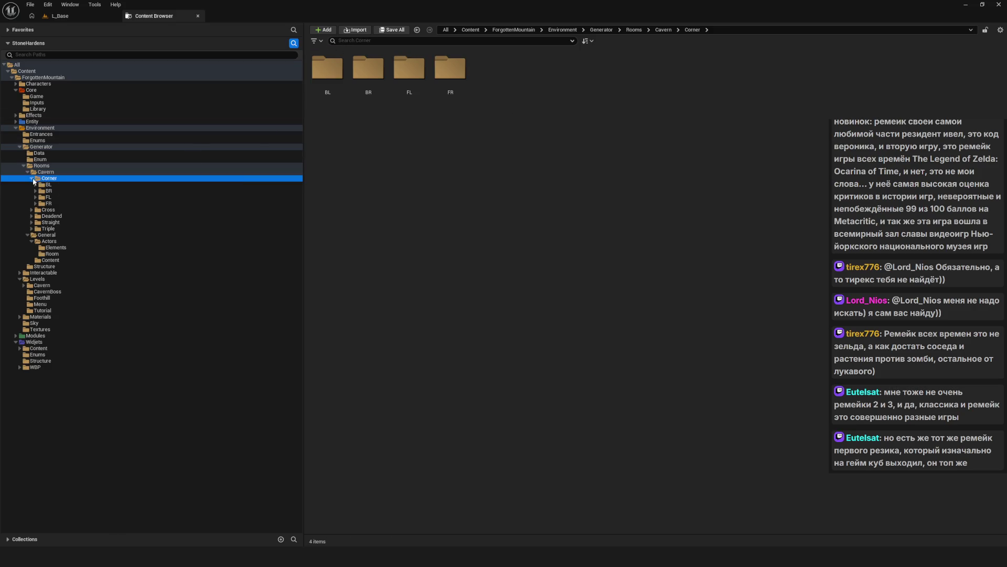
- Select the five Cavern room folders and confirm Levels/Cavern/Rooms is still empty
double_click(50, 179)
left_click(53, 204, "shift")
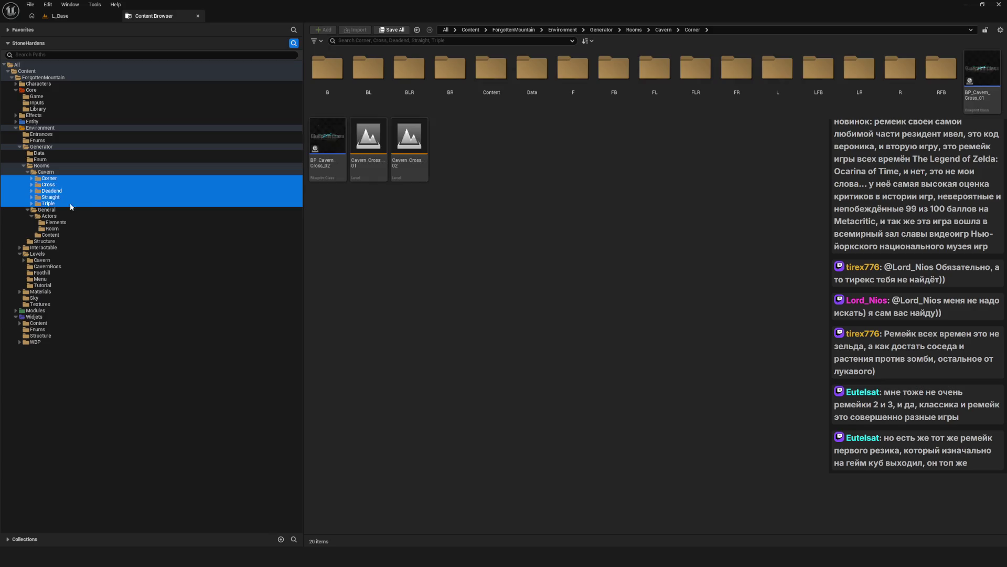
left_click(53, 180)
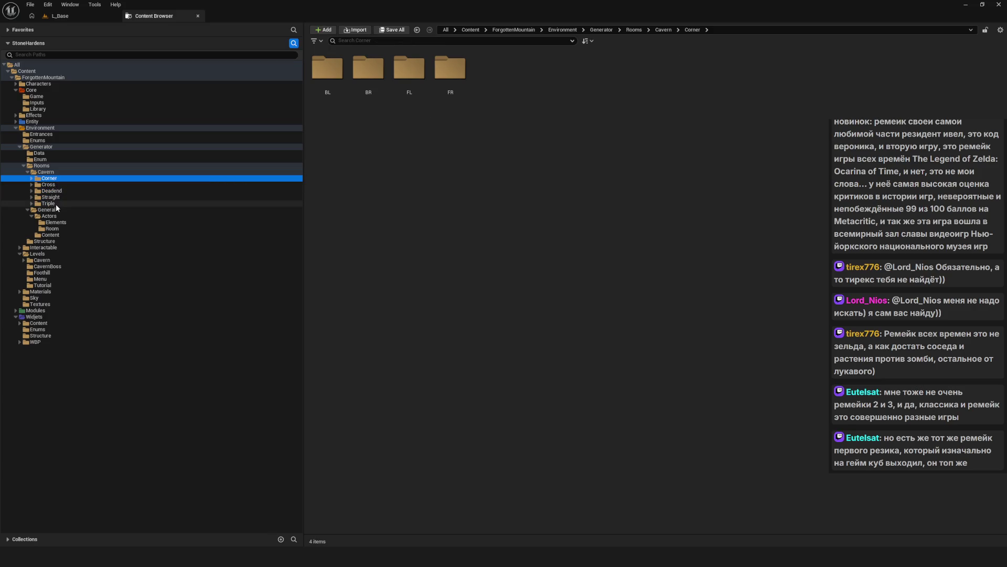
left_click(55, 203, "shift")
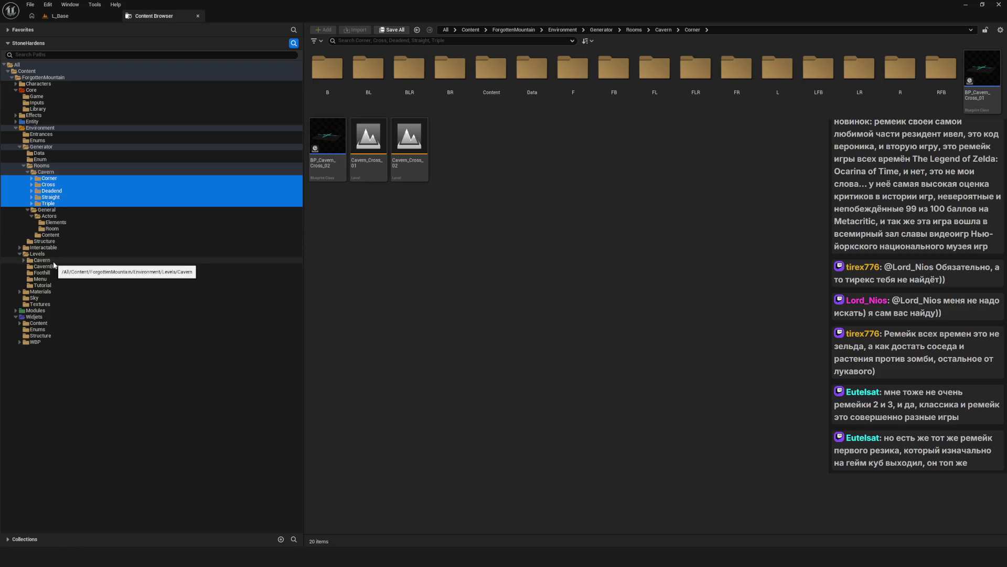
left_click(24, 261)
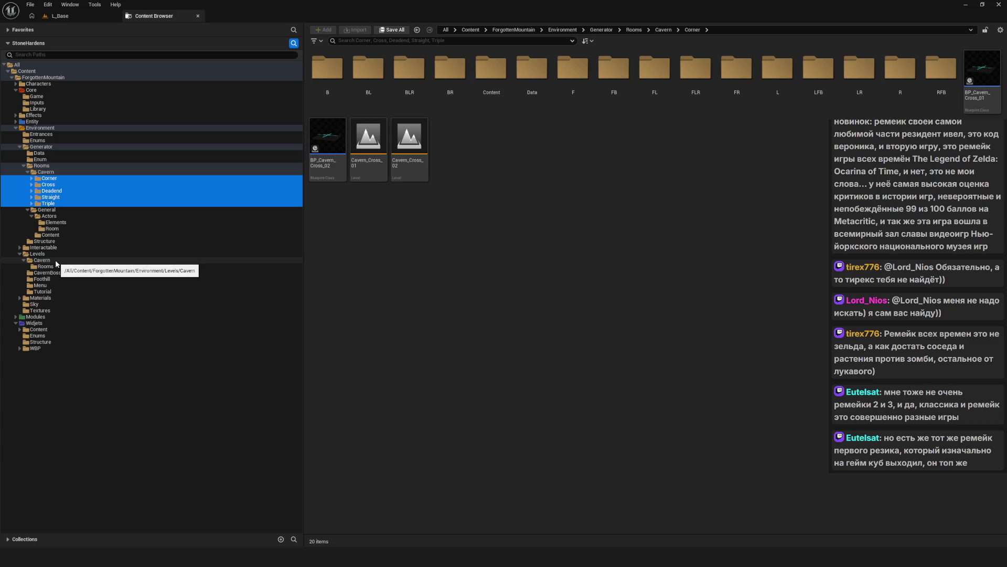
left_click(46, 266)
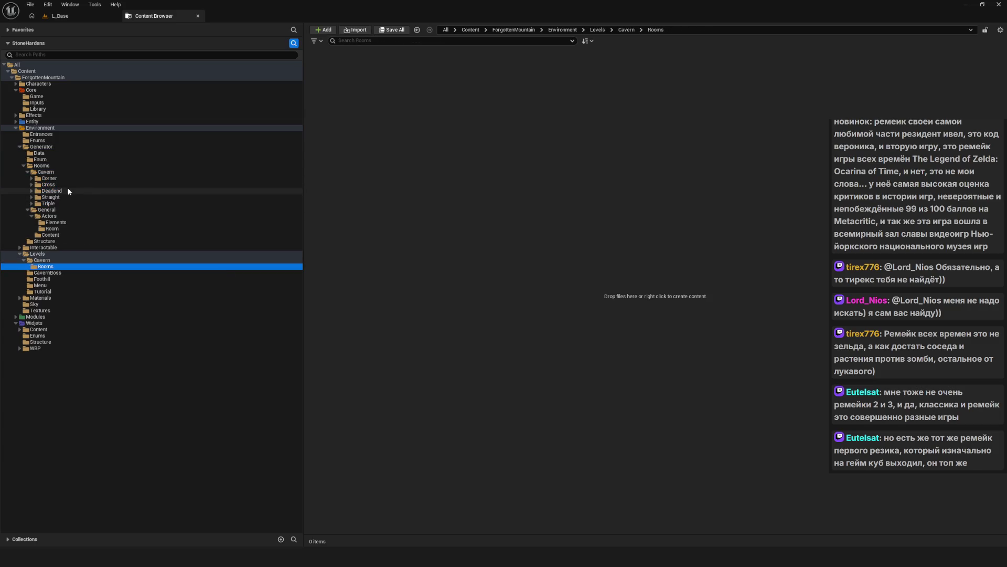
- Move Corner through Triple into Levels/Cavern/Rooms, allowing the 27 and 29 asset loads
left_click(49, 178)
left_click(48, 203, "shift")
left_click_drag(48, 203, 51, 269)
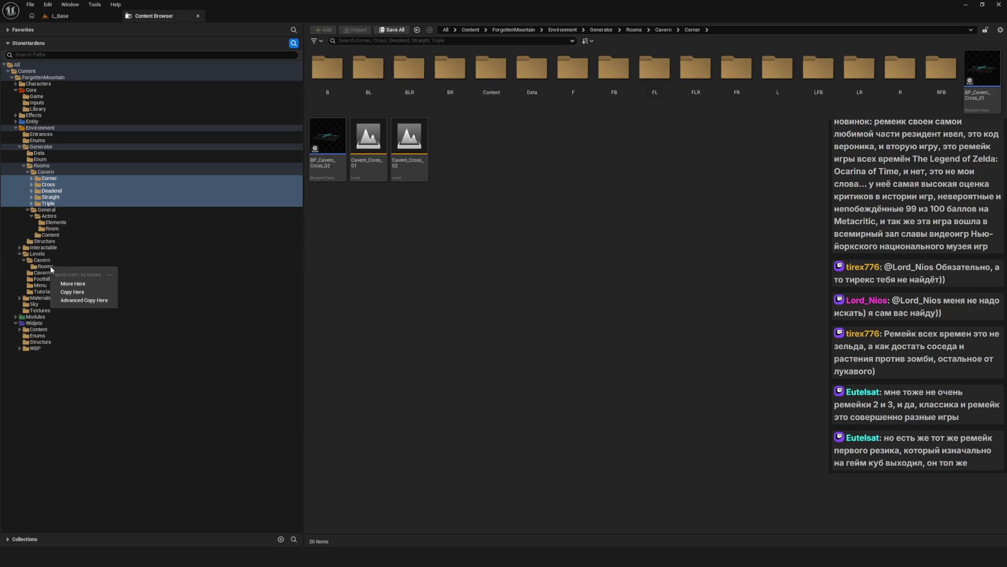
left_click(77, 284)
left_click(537, 292)
left_click(537, 292)
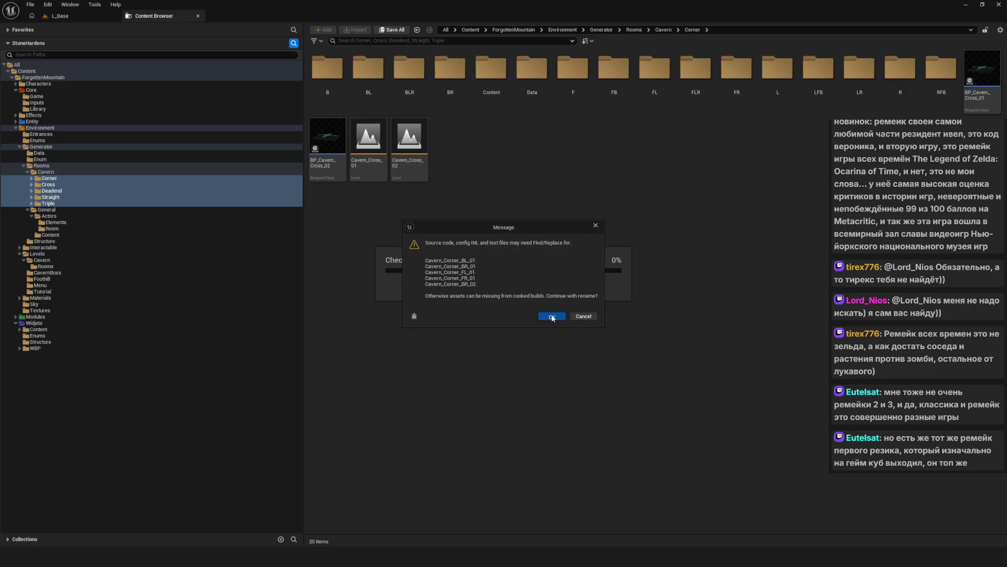
- Accept the rename warnings for Cross through Triple and view the filled Levels/Cavern/Rooms folder
left_click(552, 316)
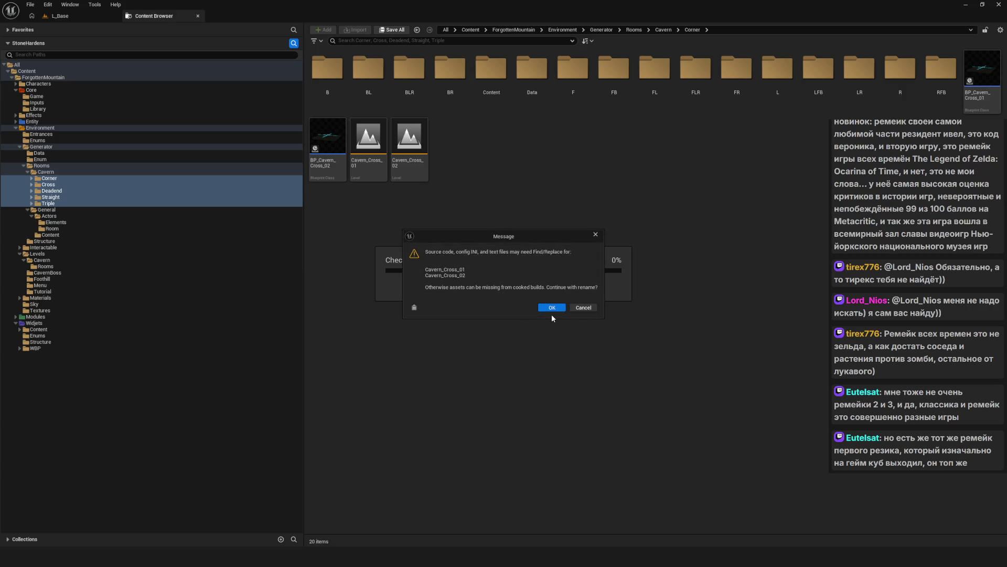
left_click(550, 307)
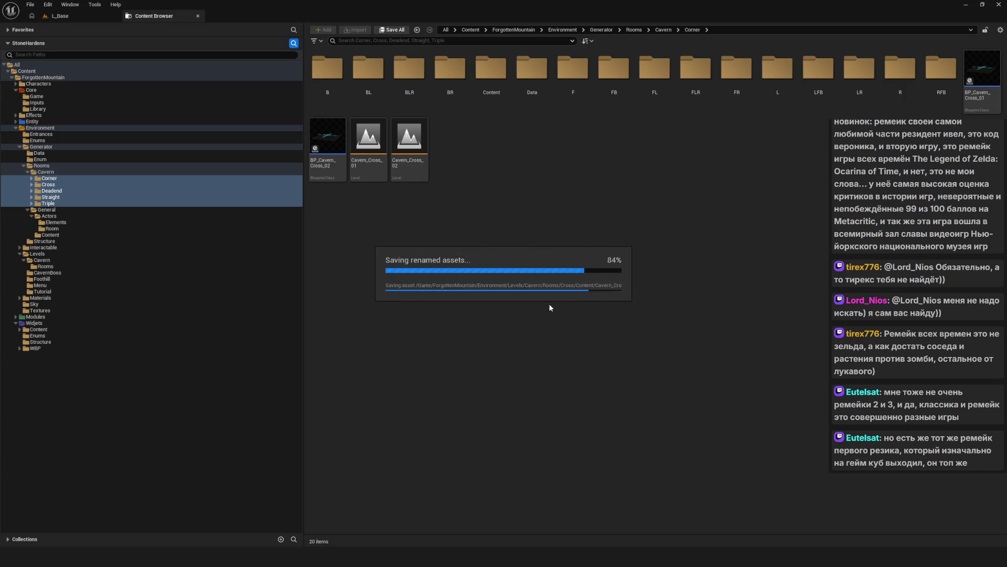
left_click(550, 322)
left_click(549, 311)
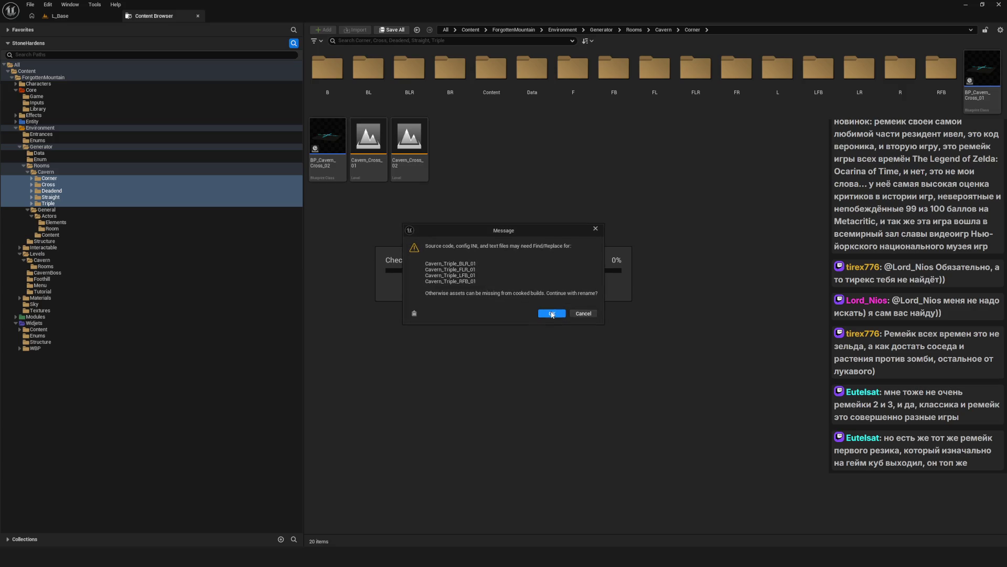
left_click(553, 314)
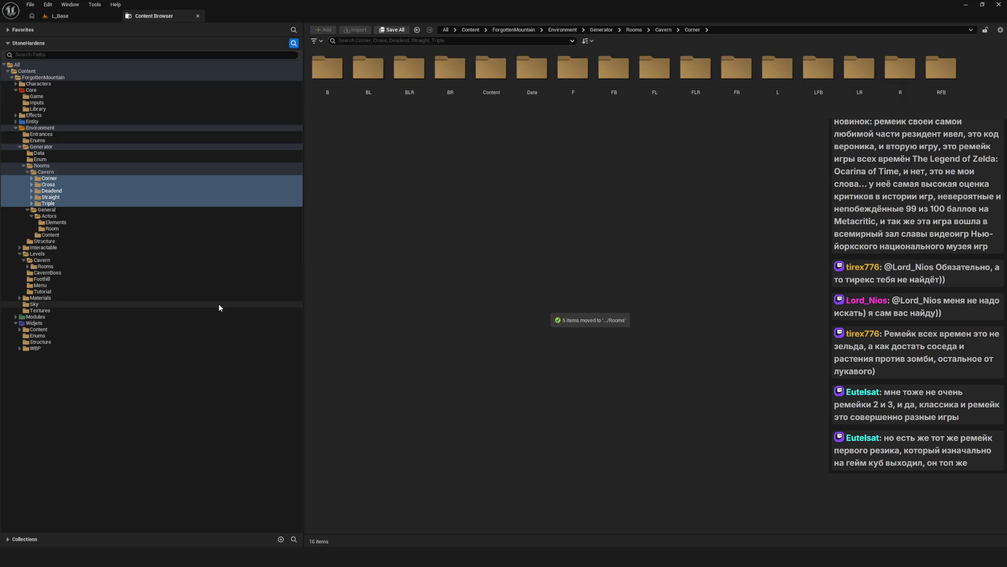
left_click(46, 267)
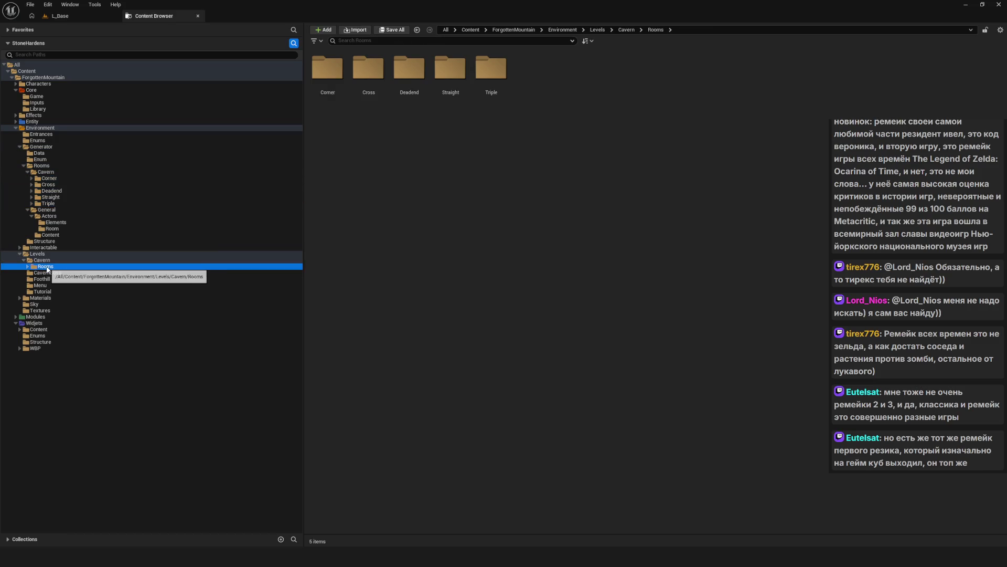
- Inspect the moved Cross and Corner folders and the leftover Triple, Deadend and Corner folders
double_click(369, 68)
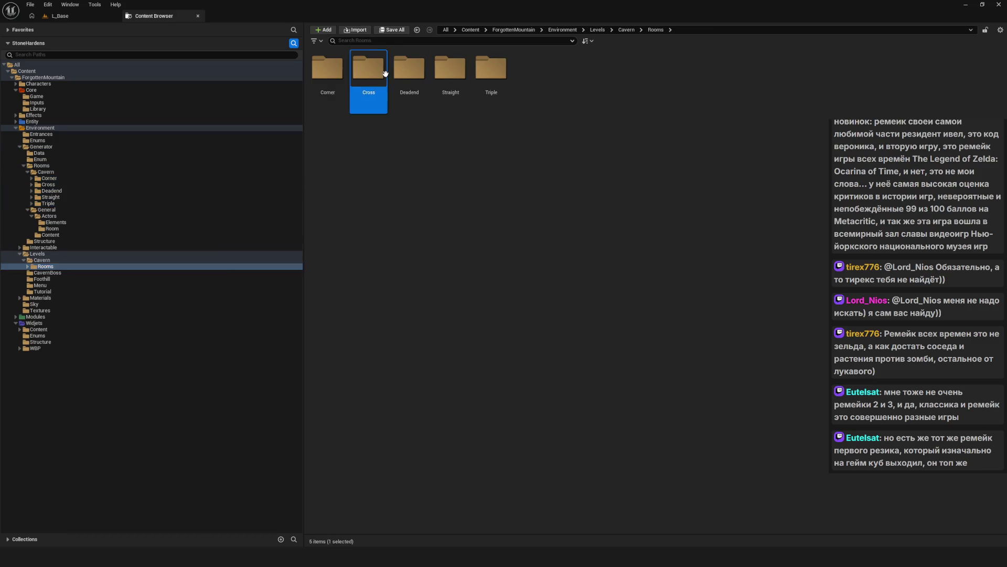
left_click(147, 272)
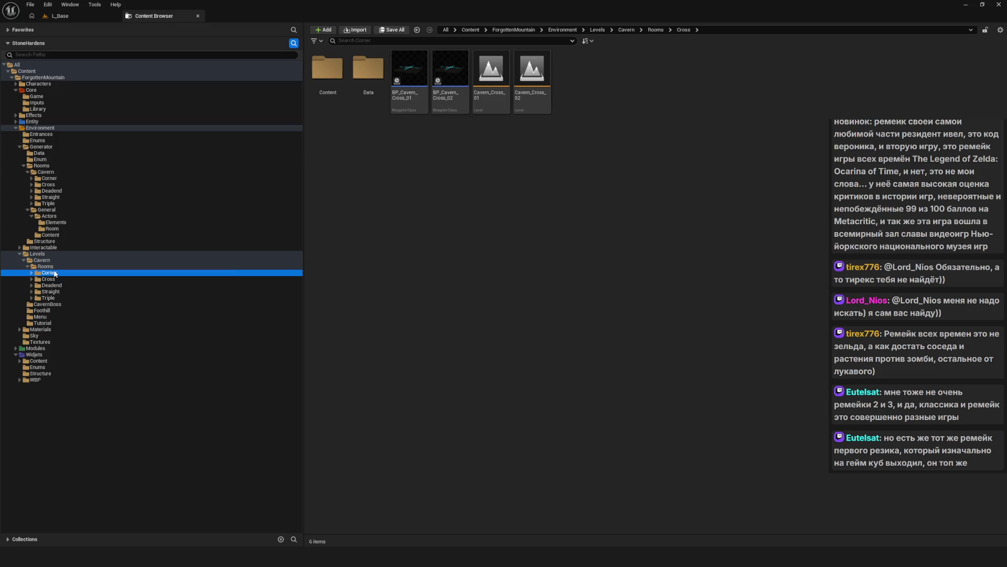
left_click(51, 173)
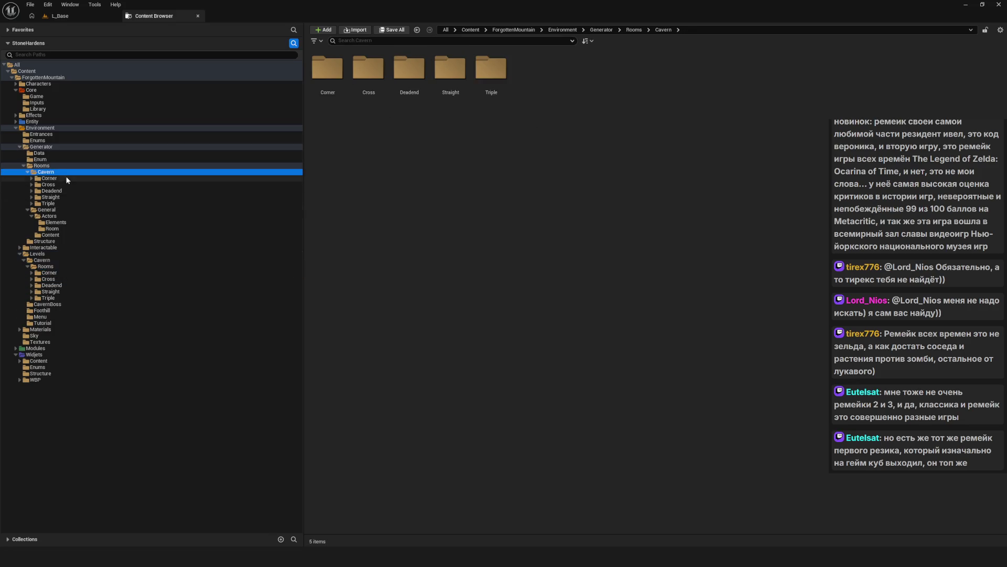
left_click(506, 60)
double_click(505, 59)
double_click(450, 68)
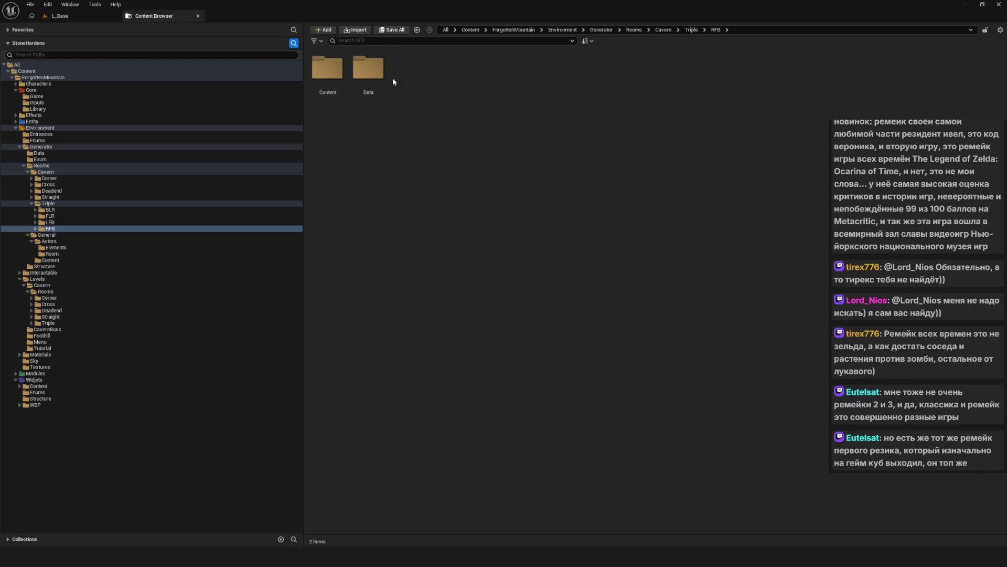
double_click(376, 76)
left_click(50, 222)
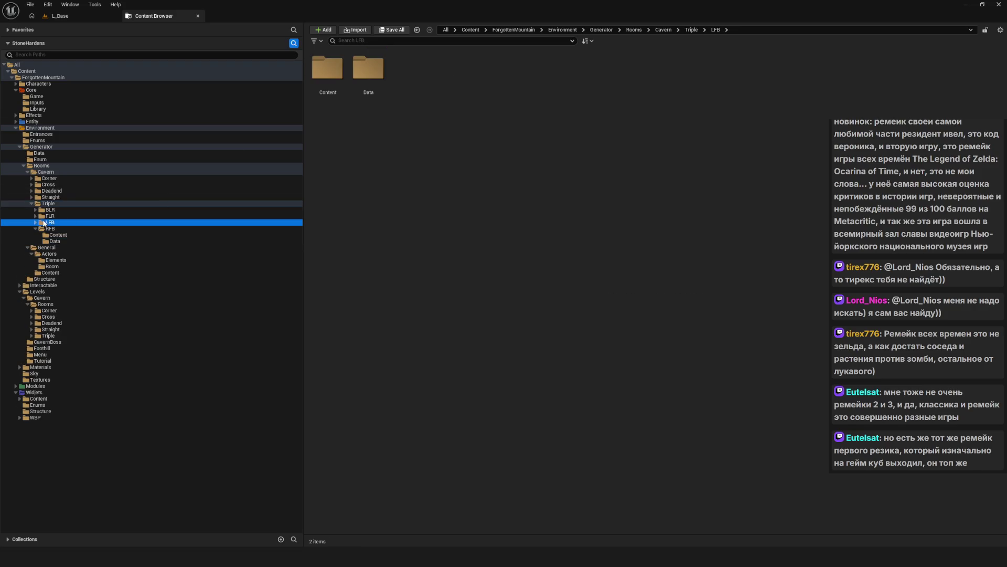
left_click(51, 191)
left_click(49, 179)
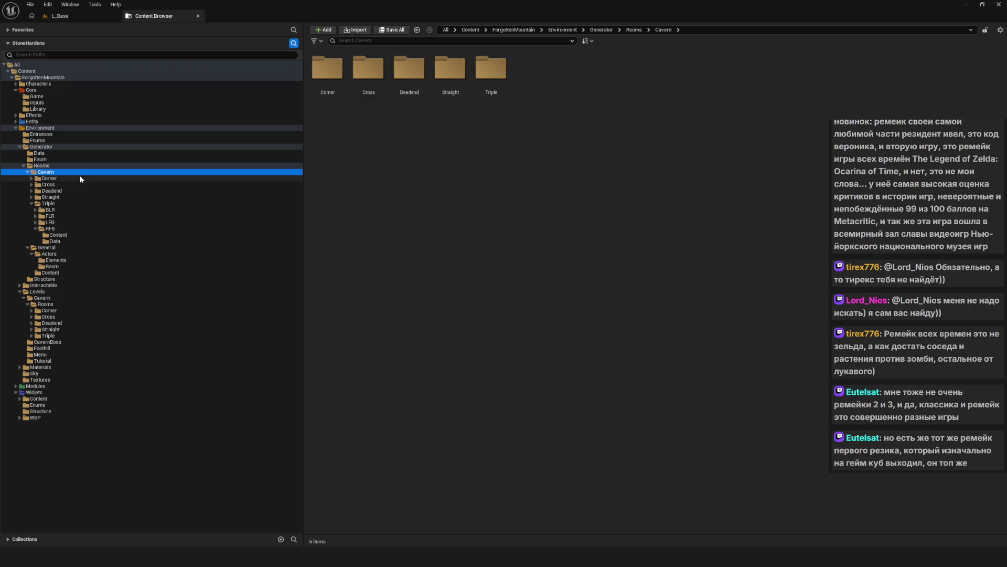
left_click(30, 205)
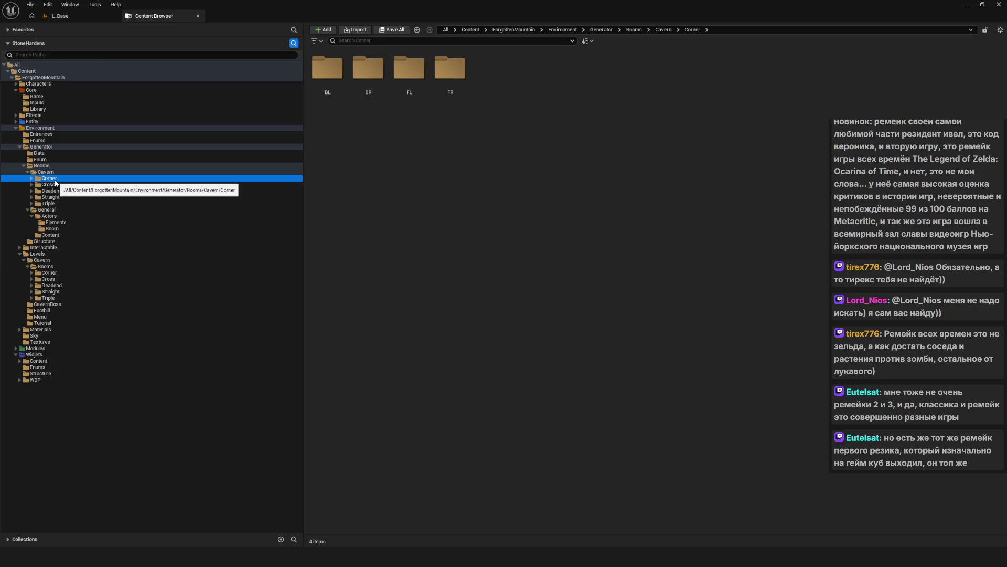
- Update redirector references in Environment and delete the unreferenced redirectors
right_click(54, 179)
mouse_move(113, 259)
left_click(99, 301)
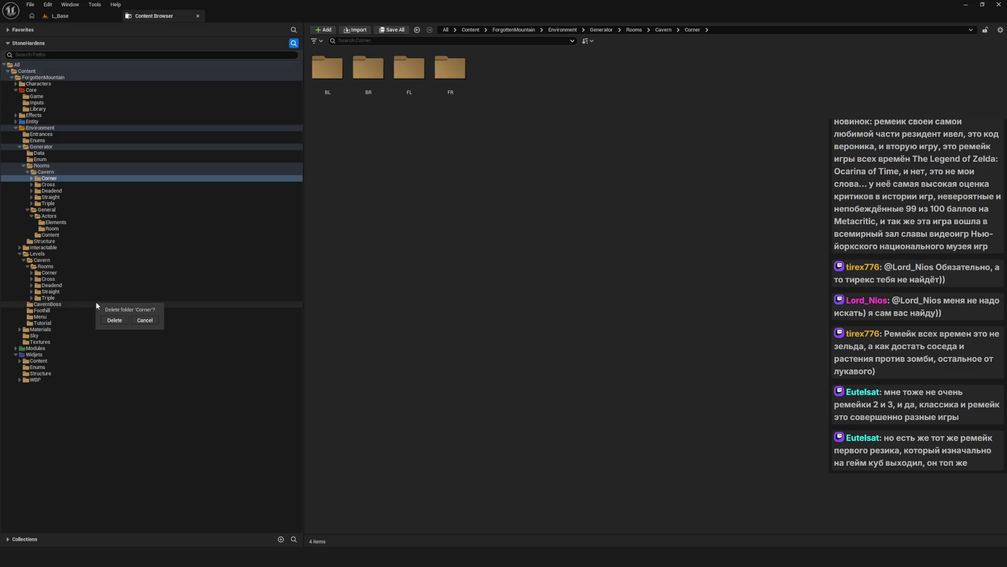
left_click(40, 128)
right_click(46, 128)
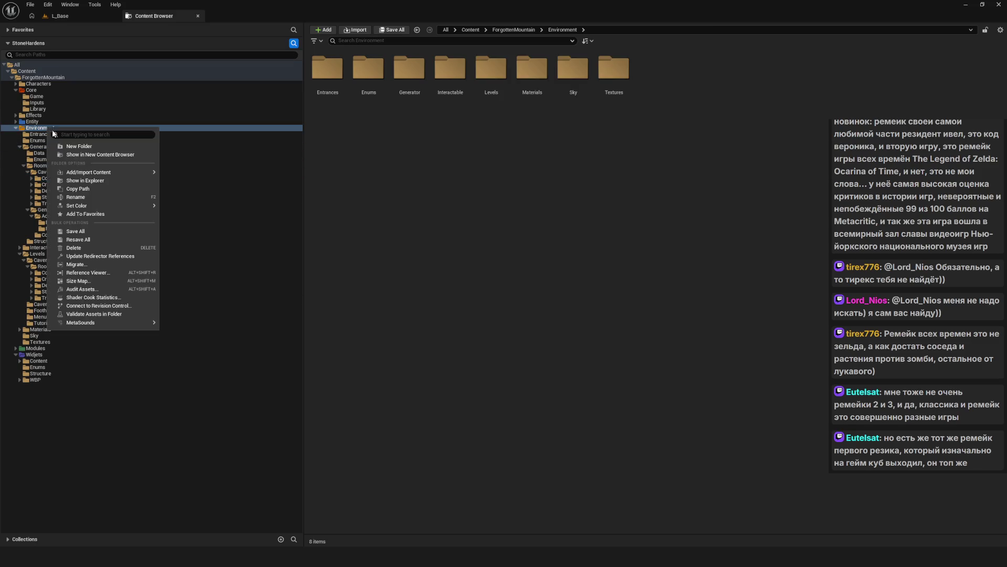
left_click(104, 256)
left_click(402, 428)
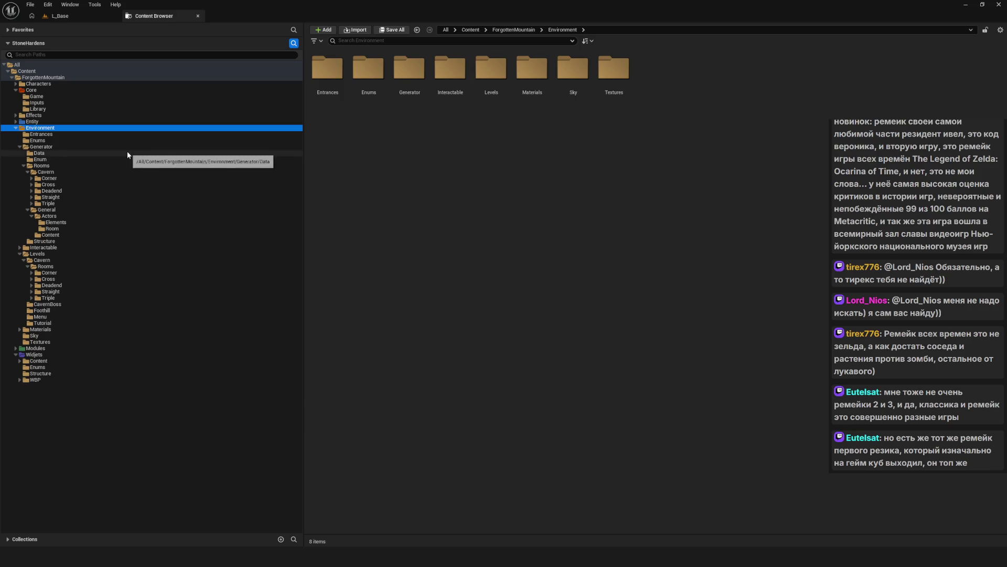
left_click(50, 204)
- Delete the old Corner, Cross and Deadend folders from Generator/Rooms/Cavern
left_click(52, 179)
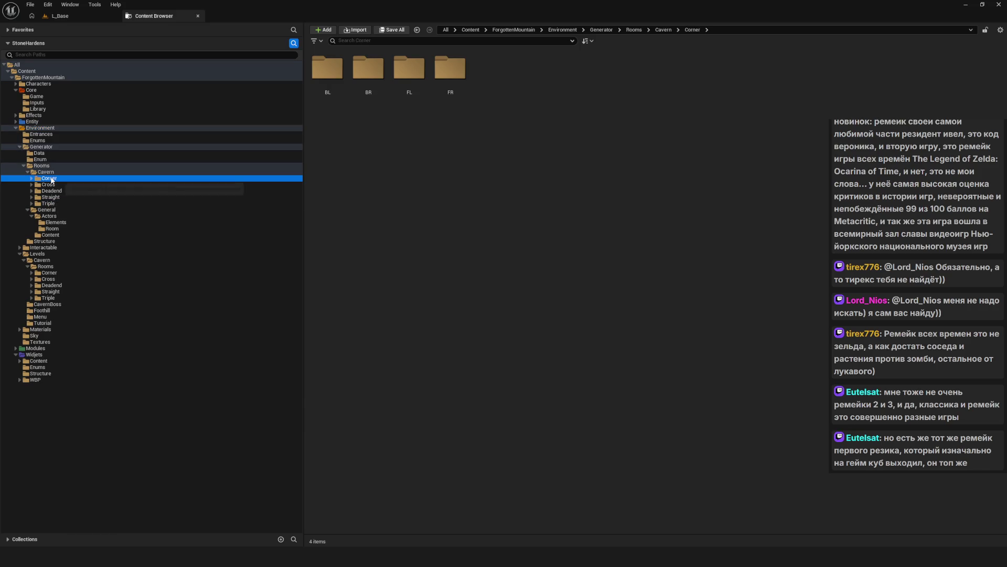
key("Delete")
left_click(79, 198)
left_click(50, 179)
key("Delete")
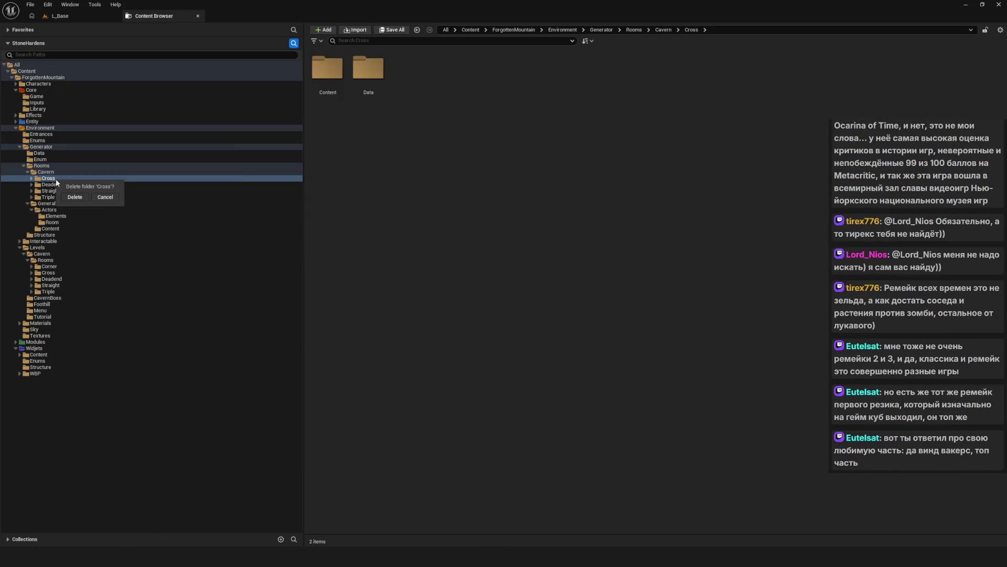
left_click(75, 198)
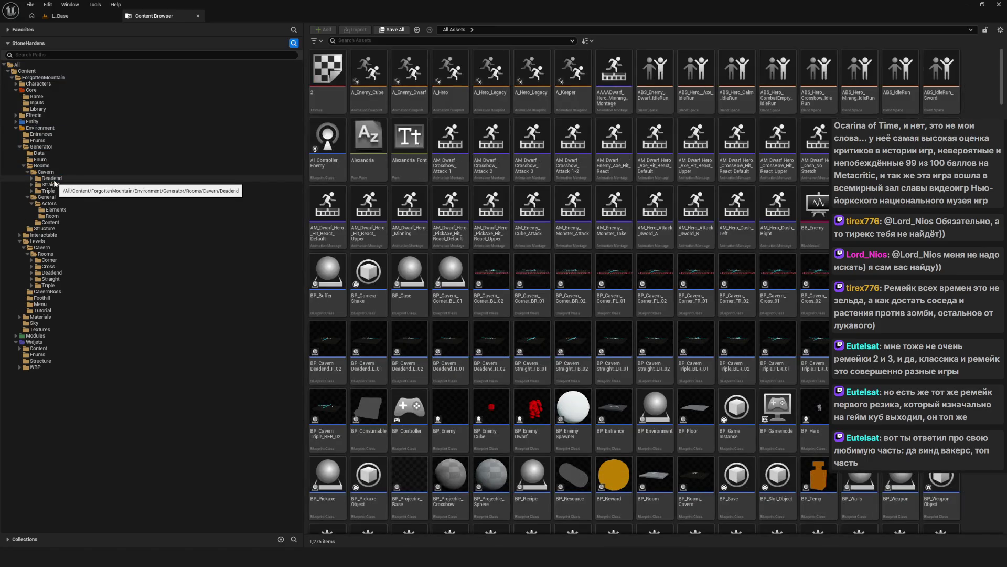
left_click(57, 180)
key("Delete")
left_click(75, 198)
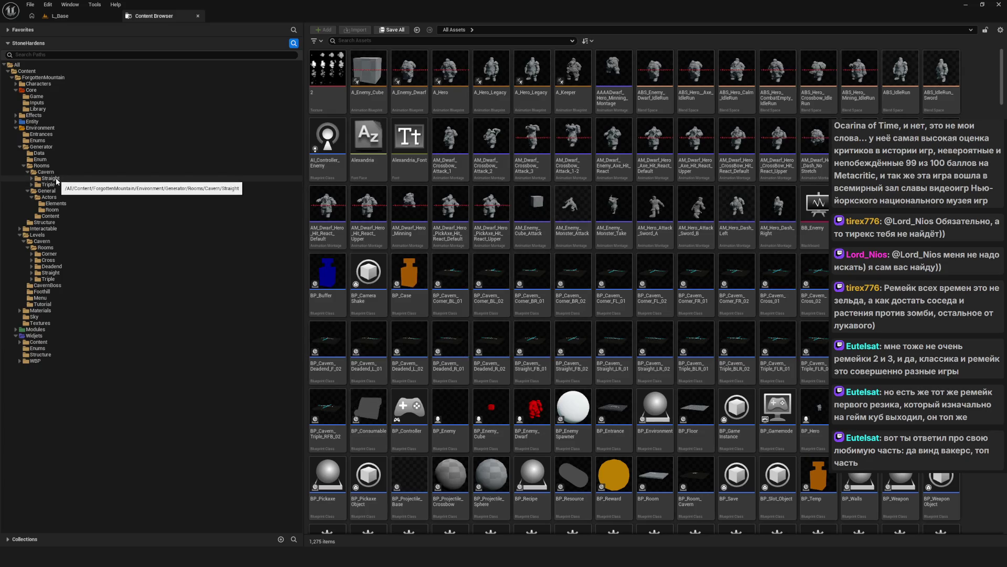
- Delete the old Straight and Triple folders and confirm Generator/Rooms/Cavern shows 0 items
left_click(57, 181)
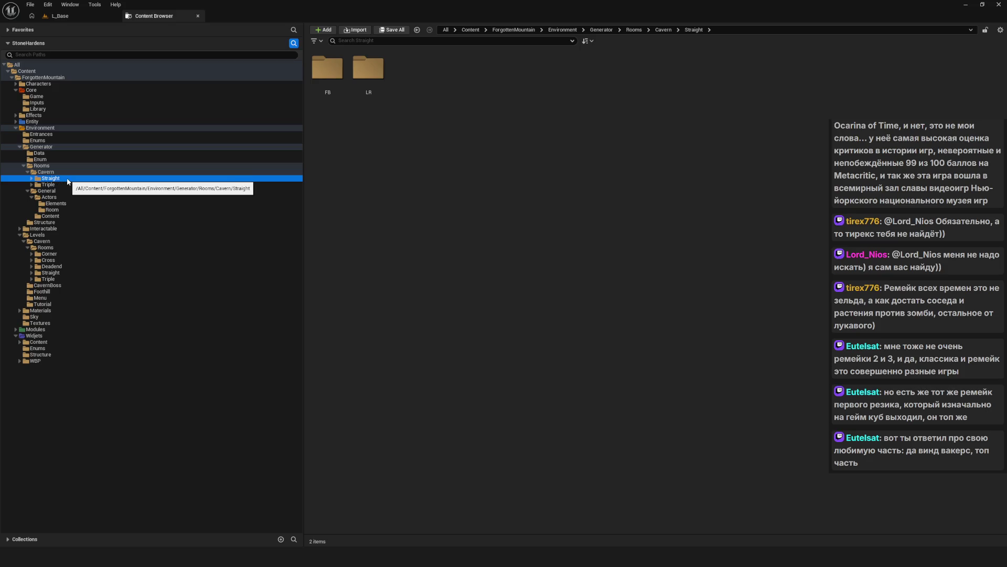
key("Delete")
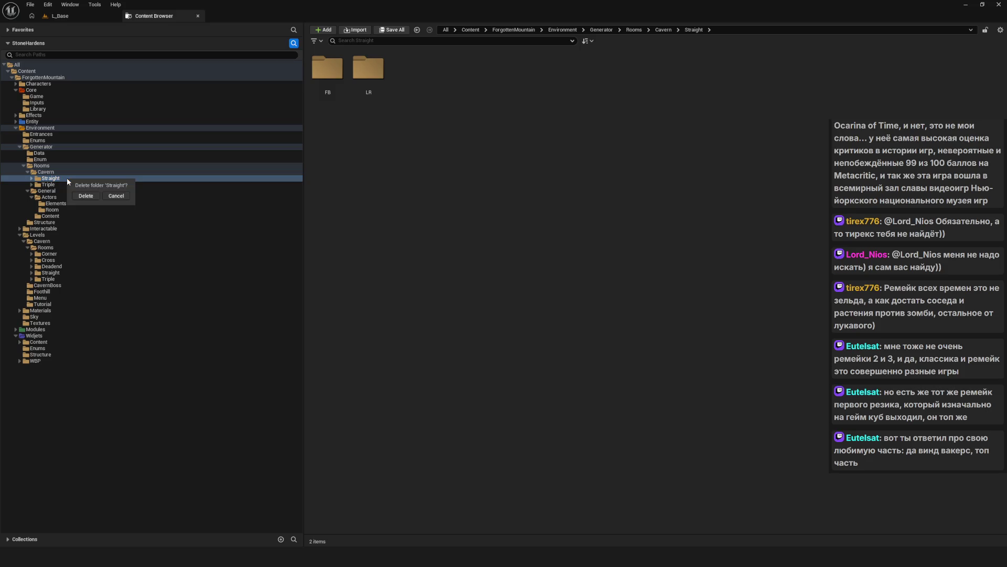
left_click(85, 197)
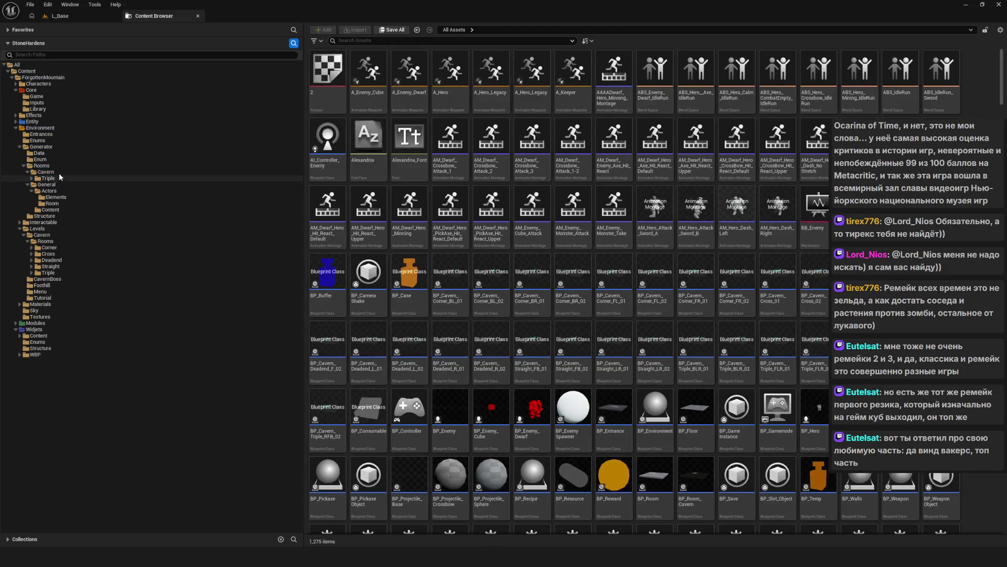
left_click(55, 184)
key("Delete")
left_click(90, 202)
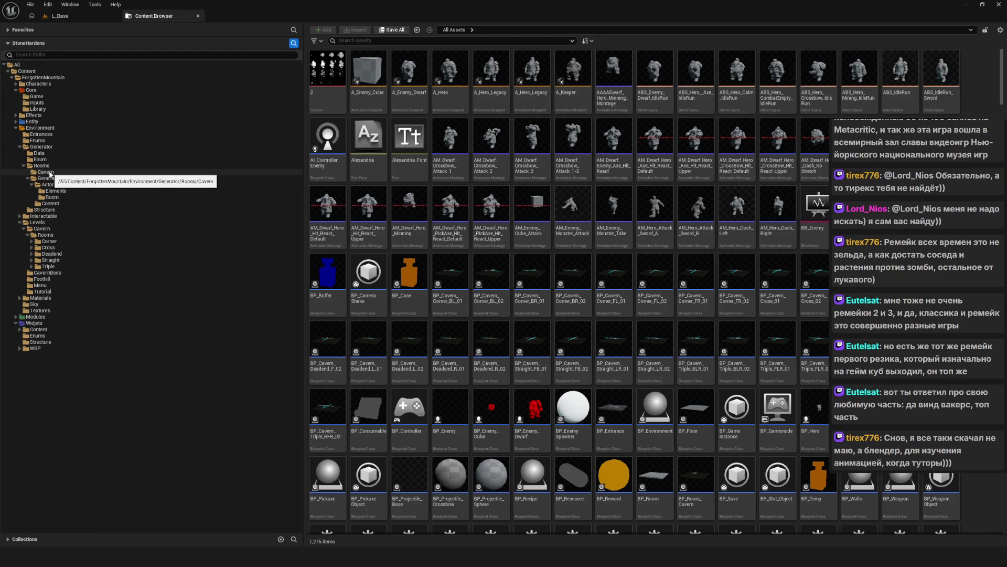
left_click(46, 173)
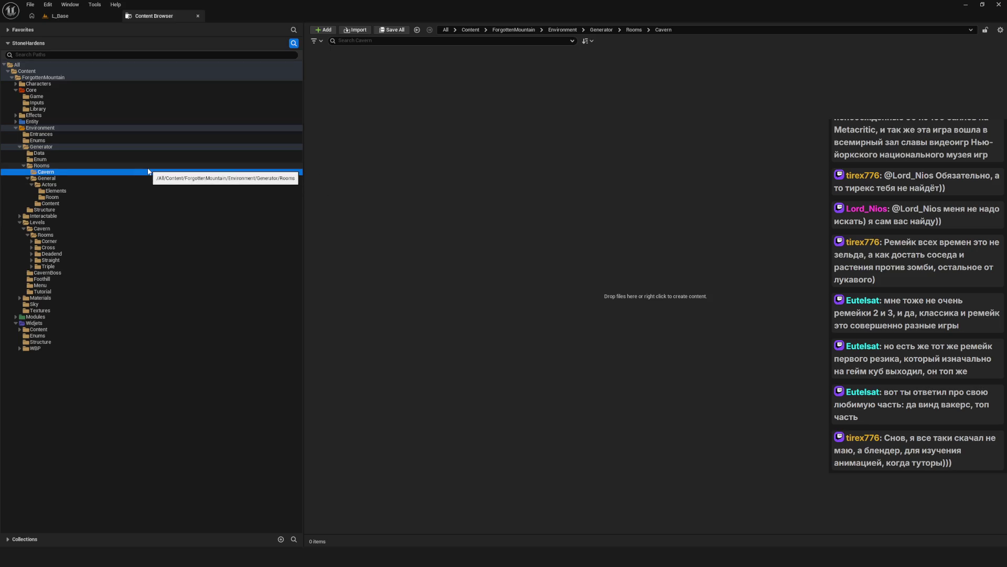
- Step through the Generator subfolders, landing on Enum with E_DoorType, E_RoomDirection, E_RoomType and E_Specialty
left_click(46, 166)
key("Up")
key("Up")
key("Up")
key("Down")
key("Down")
key("Up")
key("Down")
key("Up")
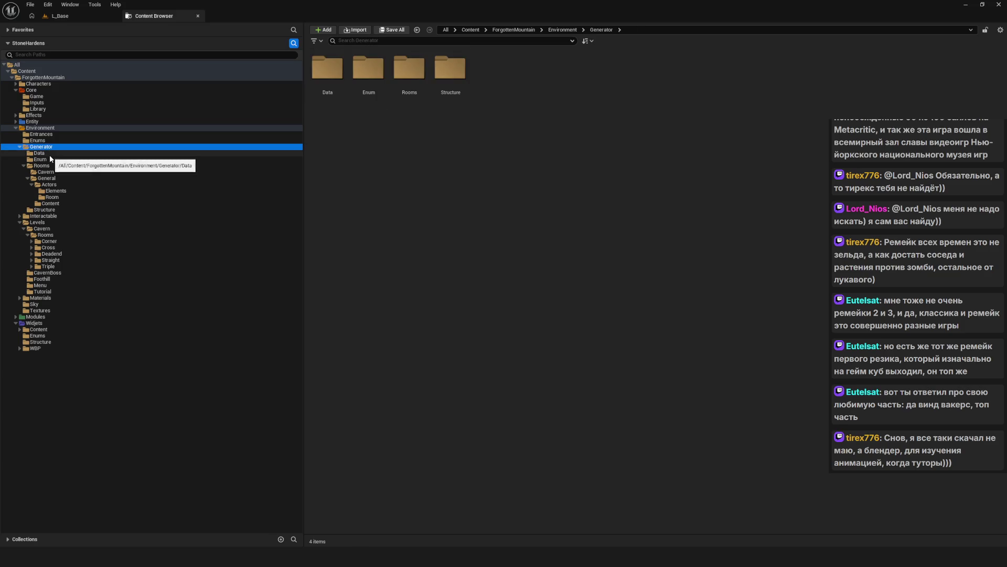
key("Down")
key("Down")
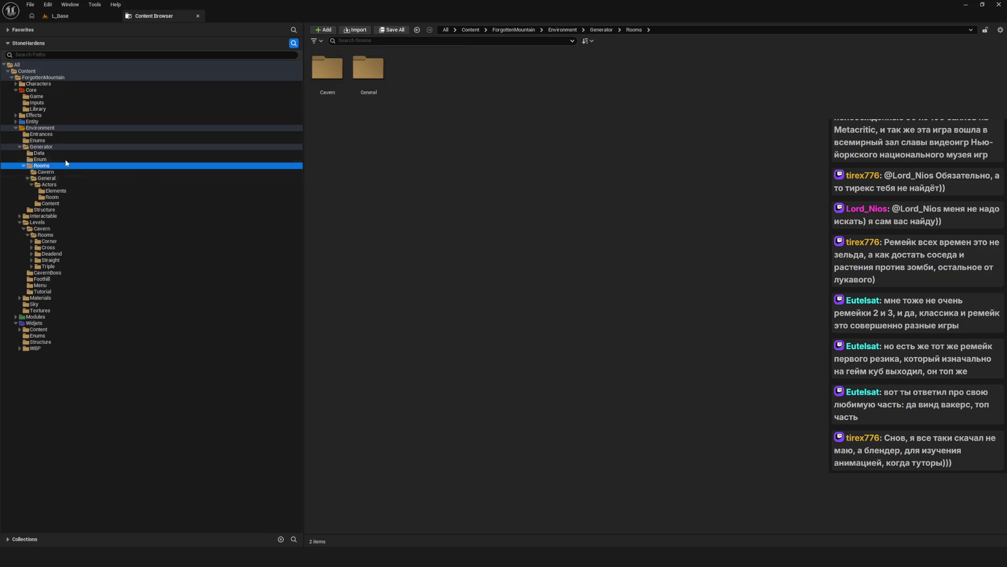
key("Up")
key("Up")
key("Down")
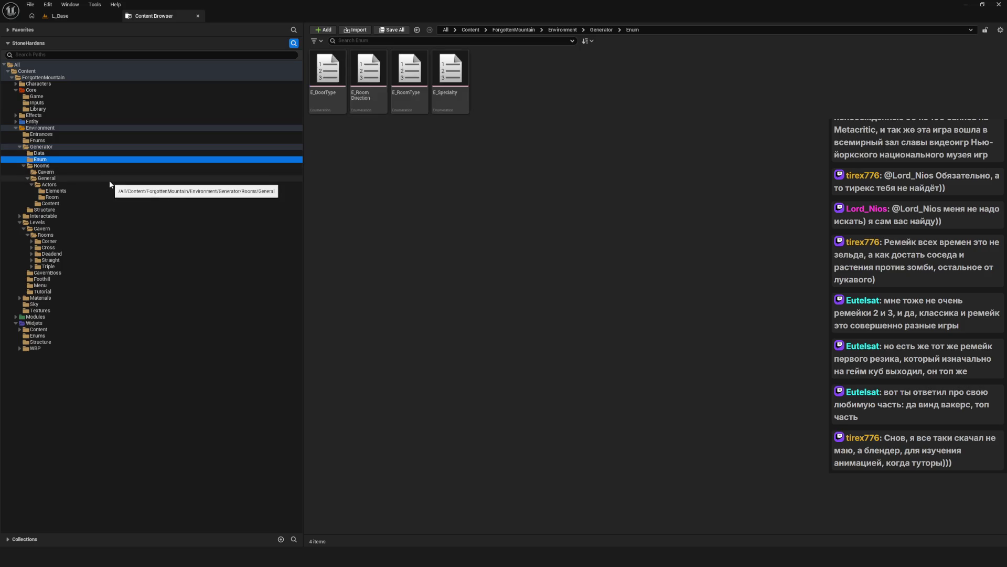
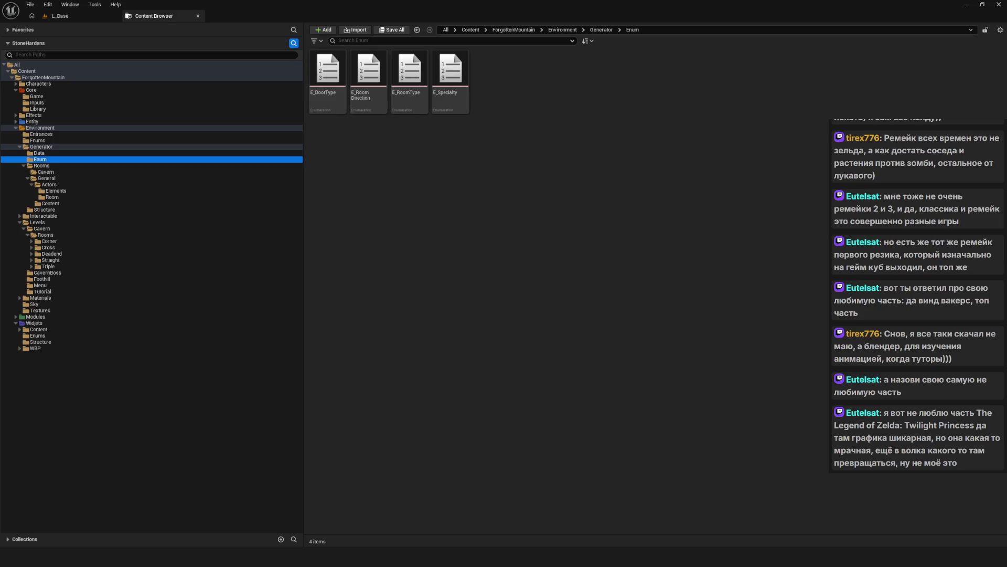
- Delete the empty Cavern folder under Generator/Rooms
left_click(399, 175)
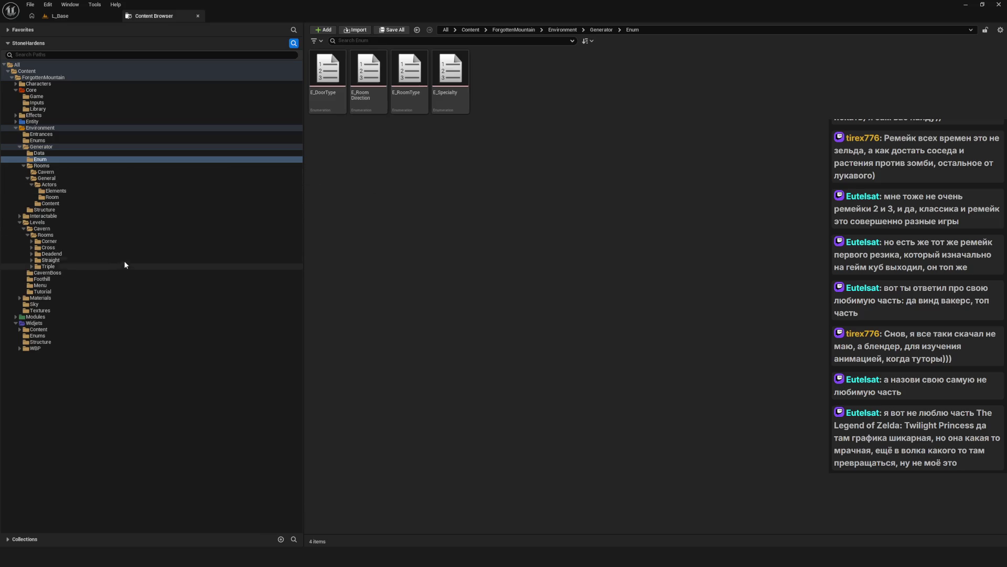
left_click(38, 147)
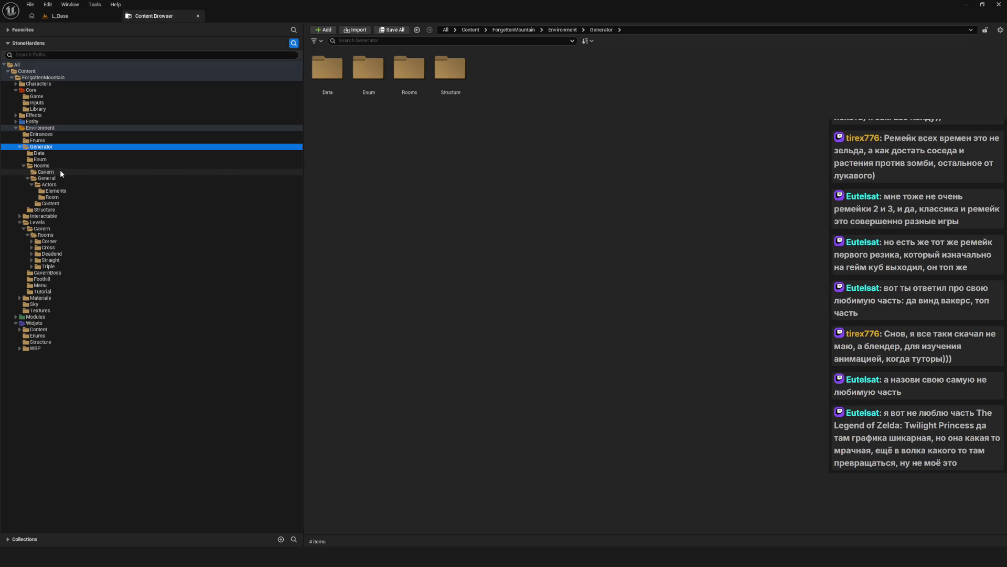
left_click(61, 171)
left_click(47, 179)
left_click(90, 172)
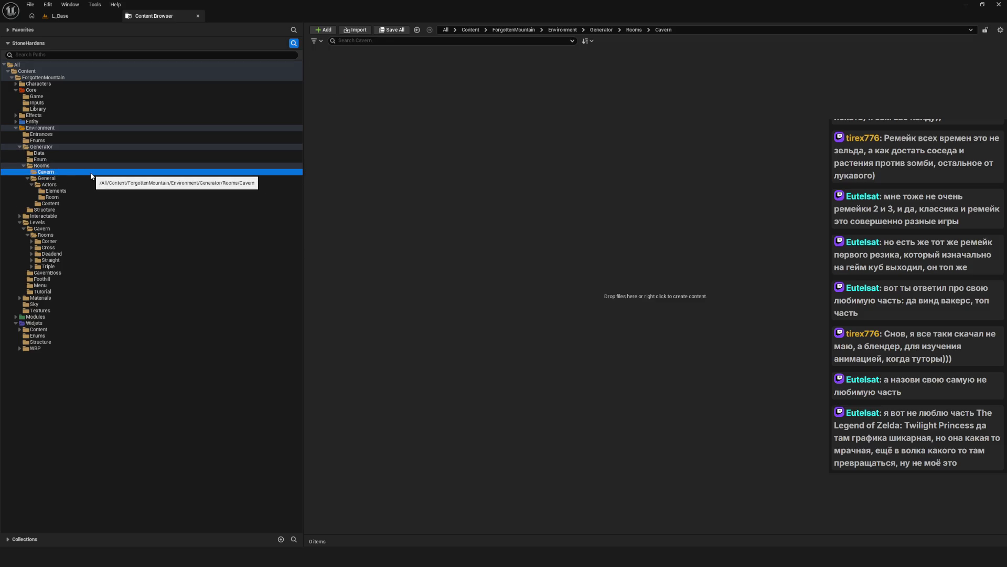
key("Delete")
left_click(113, 191)
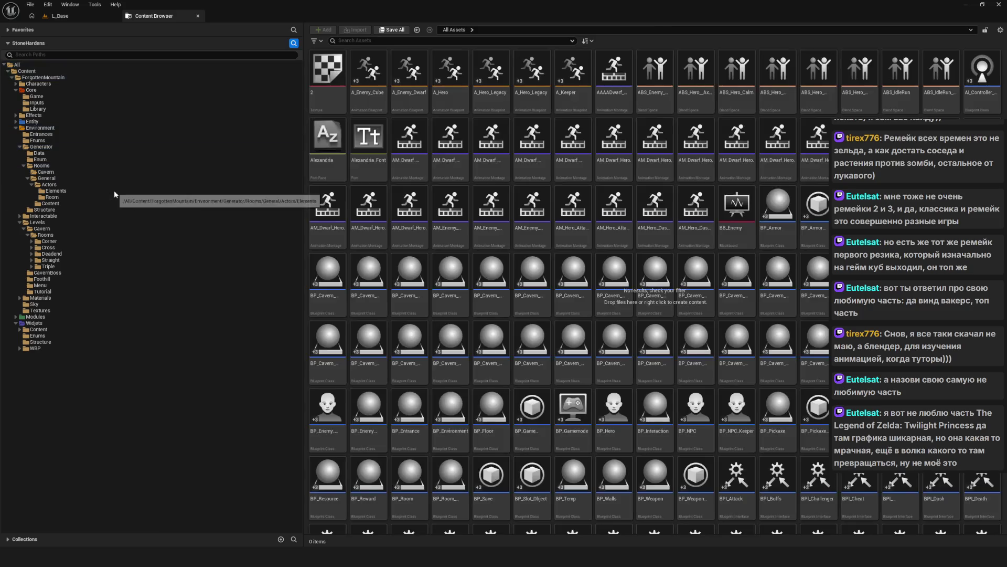
- Check Rooms/General, then show the Levels folder's five subfolders
left_click(51, 166)
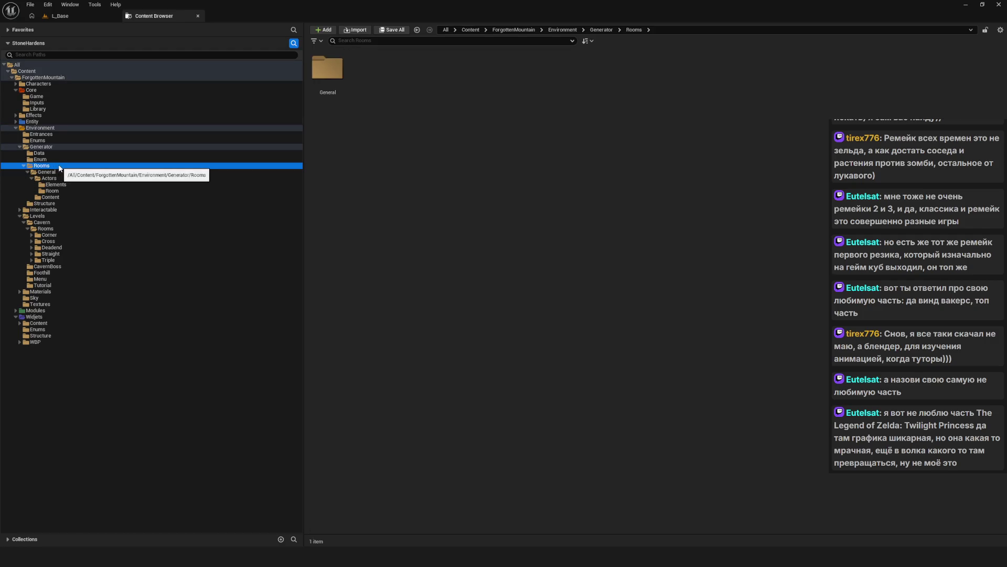
left_click(58, 172)
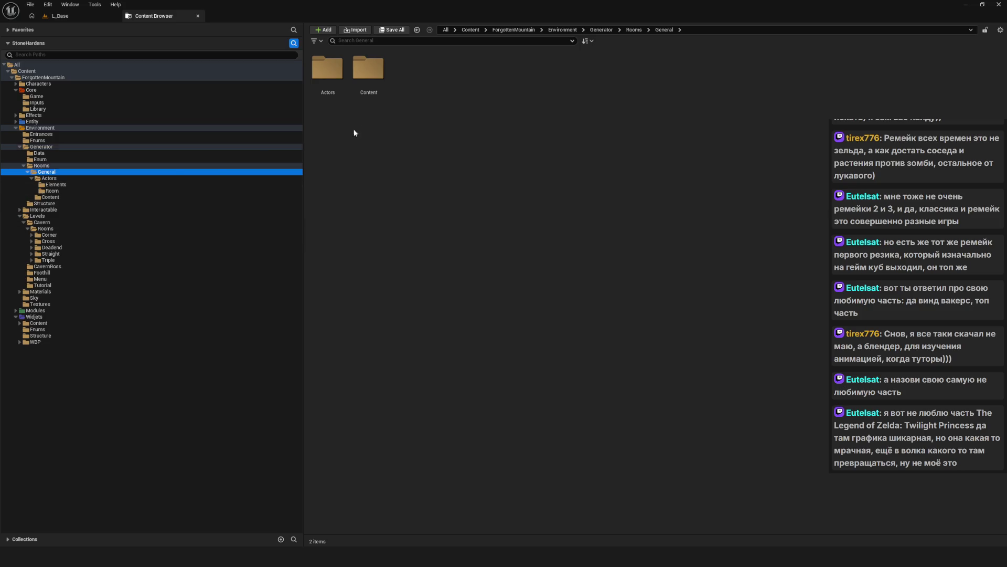
left_click(32, 179)
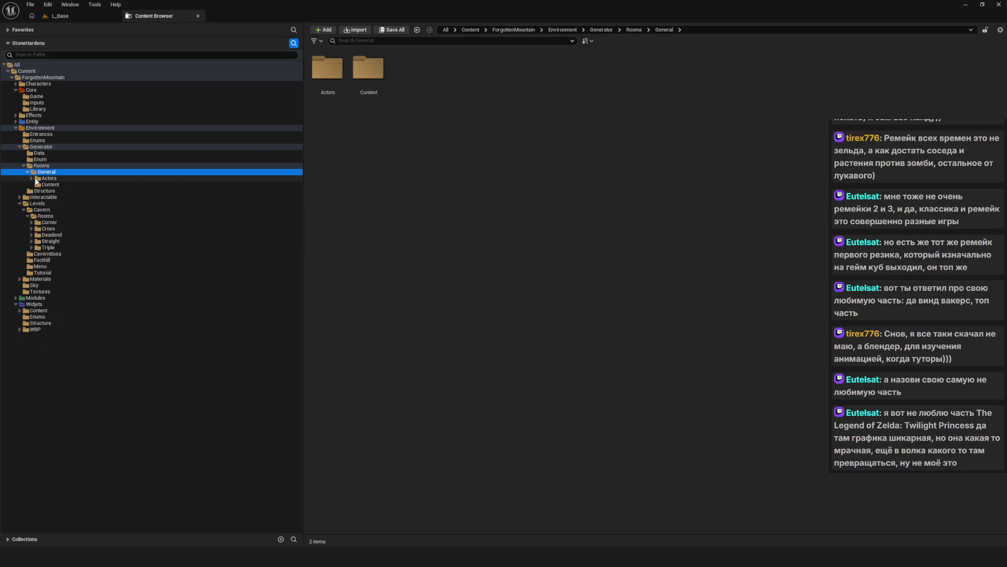
left_click(65, 216)
left_click(42, 209)
left_click(55, 202)
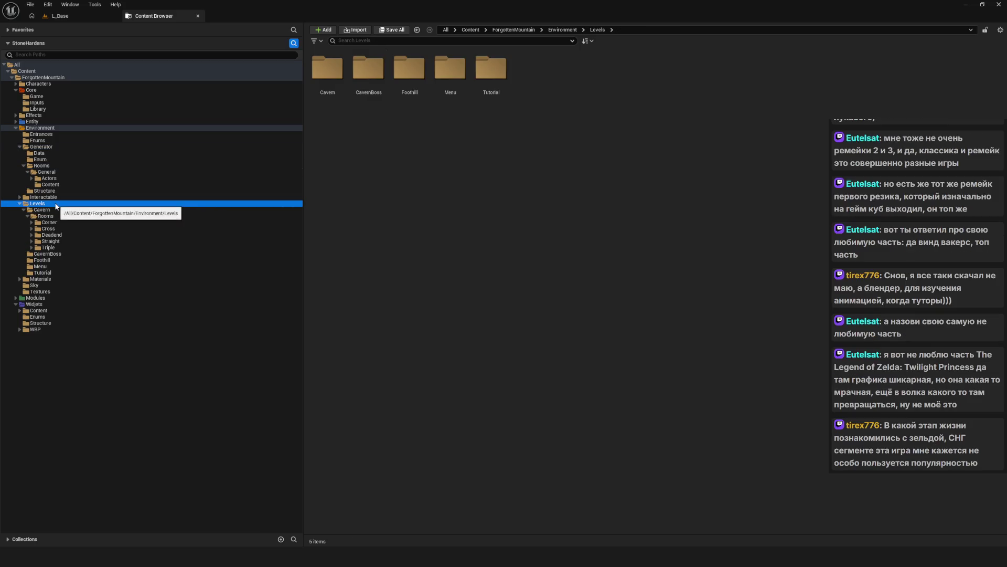
left_click(507, 183)
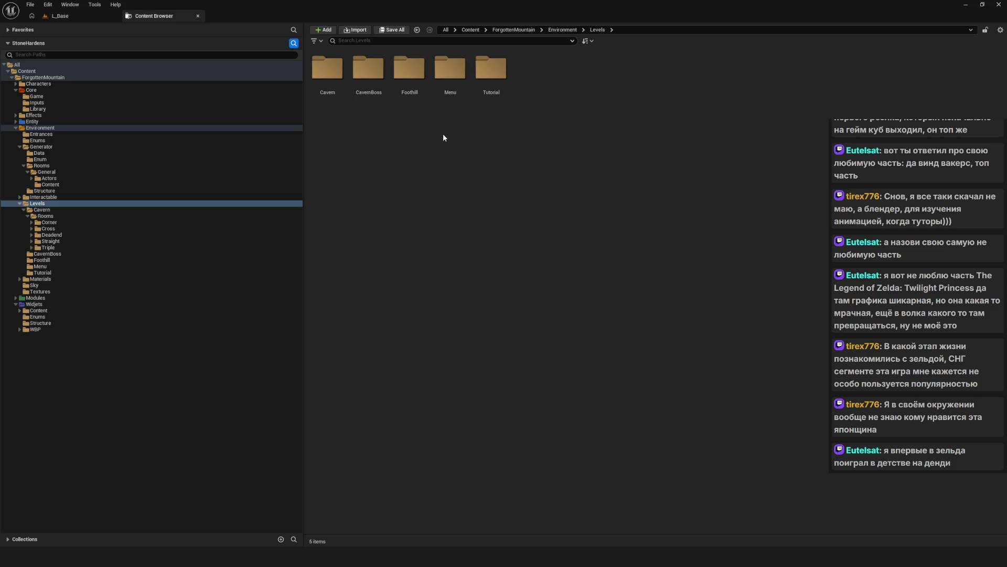
left_click(51, 210)
- Peek at Cavern Rooms, return to Levels, then minimize everything to show the desktop
left_click(52, 217)
left_click(37, 203)
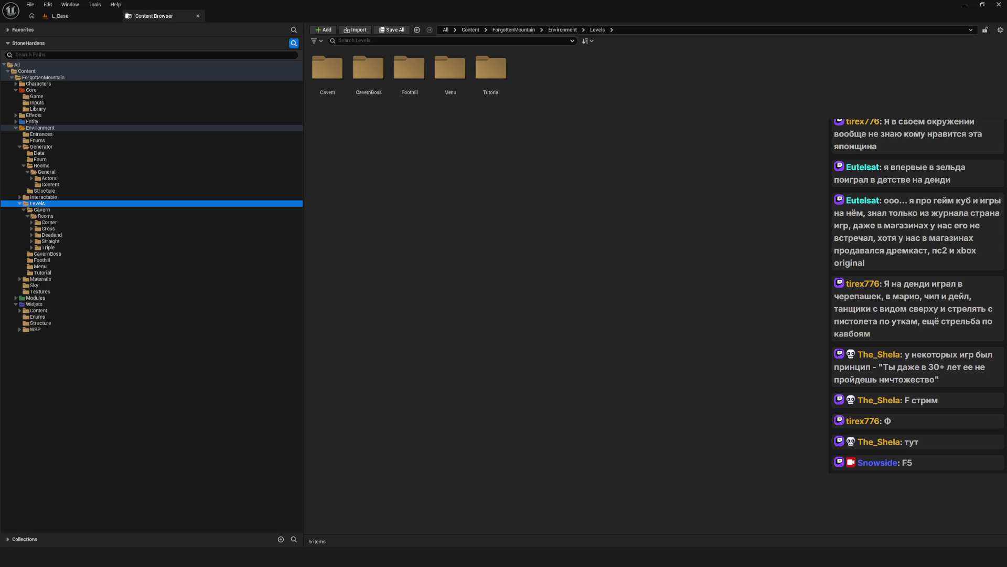
key("super+d")
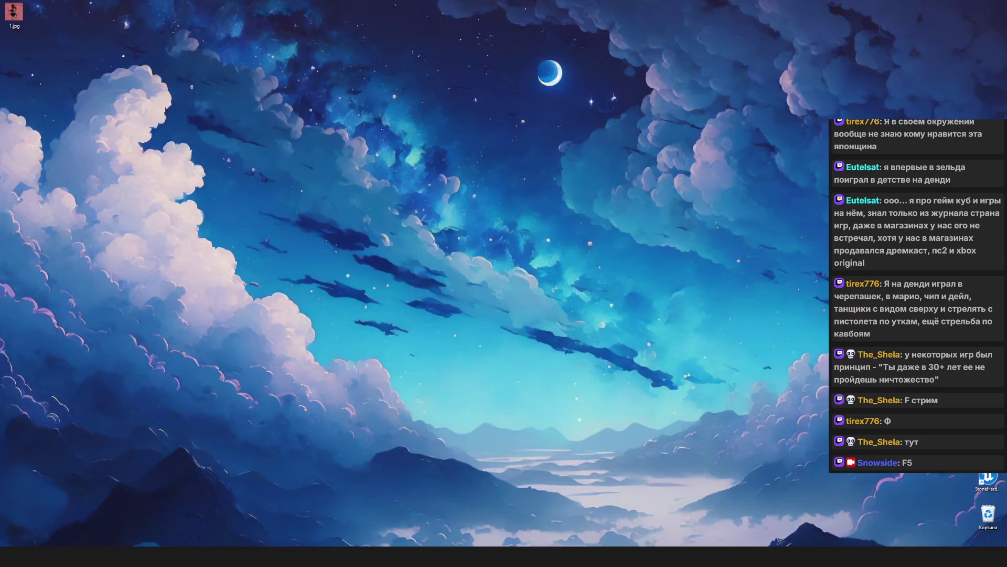
- Restore the Unreal Editor window with the Content Browser on Levels
key("super+d")
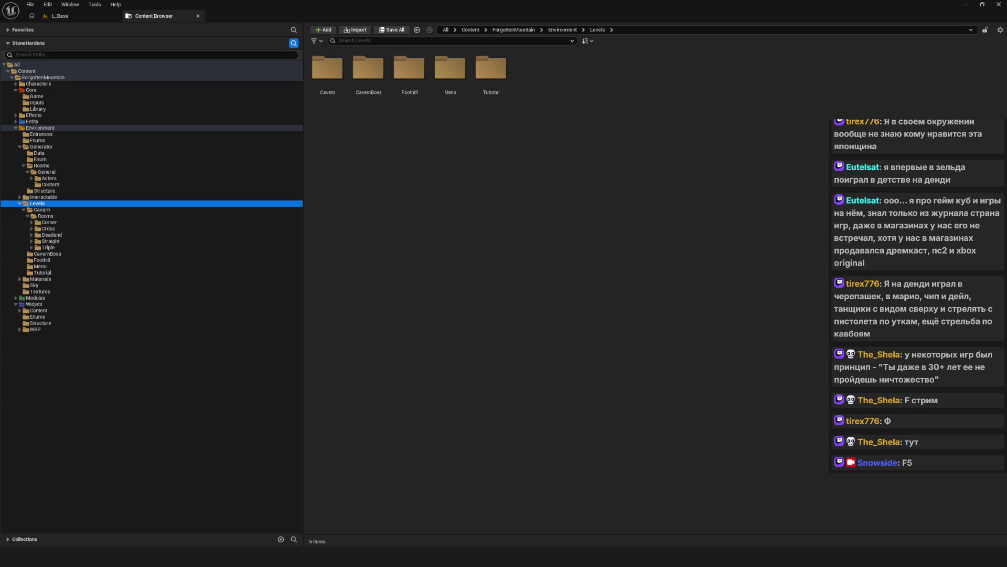
left_click(351, 122)
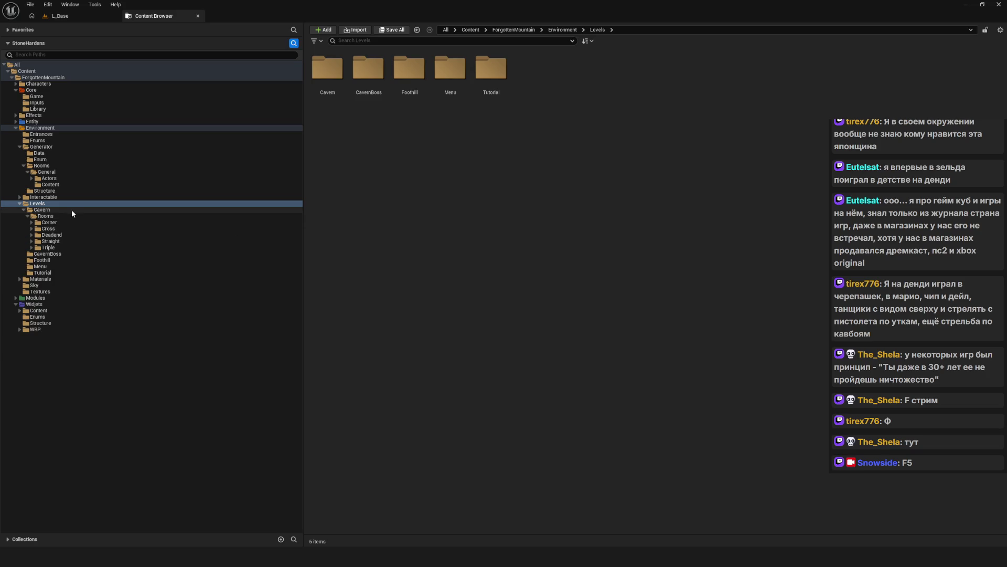
- Create a new folder named 'General' inside Levels
right_click(543, 128)
left_click(56, 211)
left_click(49, 204)
right_click(536, 137)
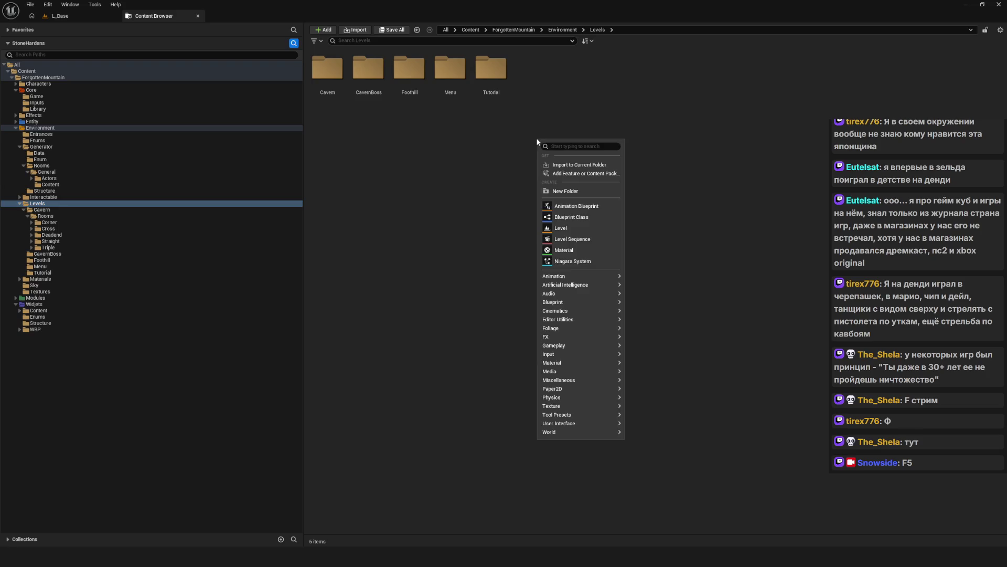
left_click(606, 188)
type("General")
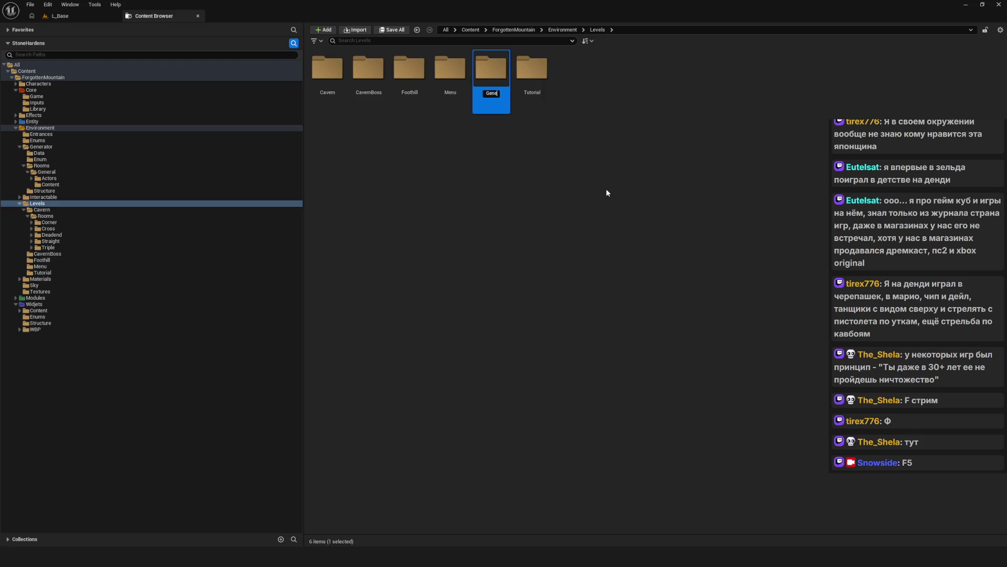
key("Return")
left_click(612, 201)
double_click(460, 86)
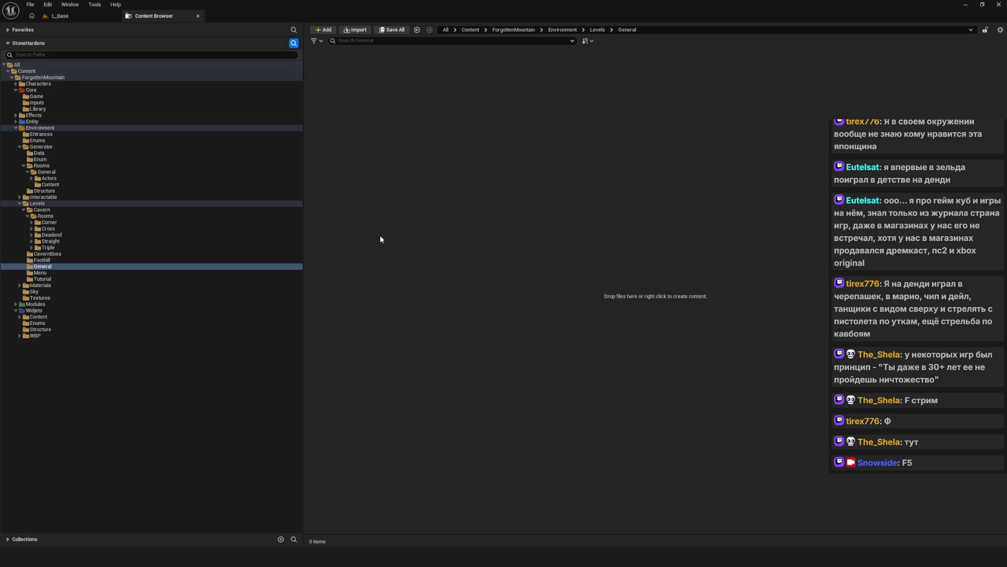
- Move the Actors and Content folders from Generator/Rooms/General into Levels/General
left_click(49, 178)
left_click(55, 184, "ctrl")
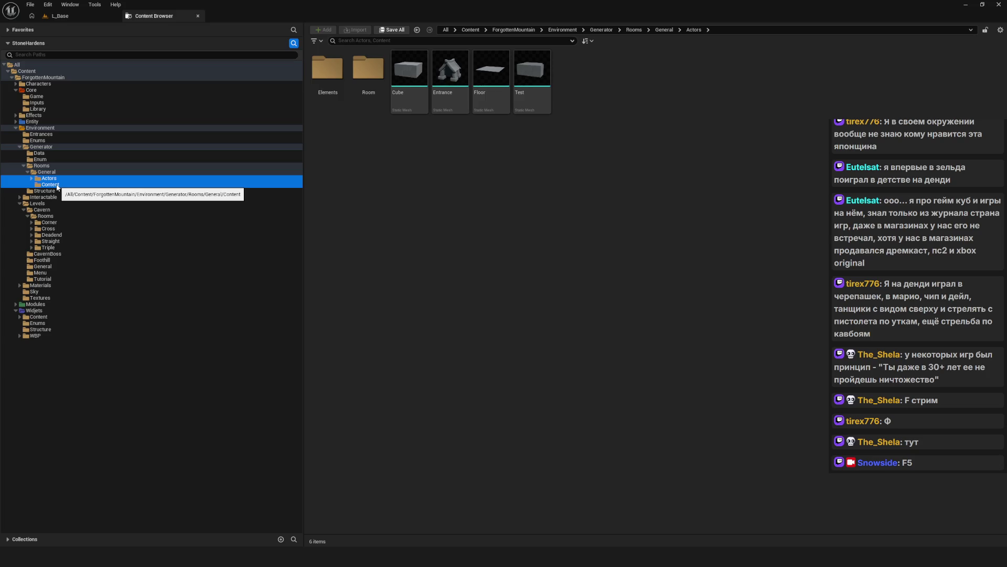
left_click_drag(57, 186, 52, 269)
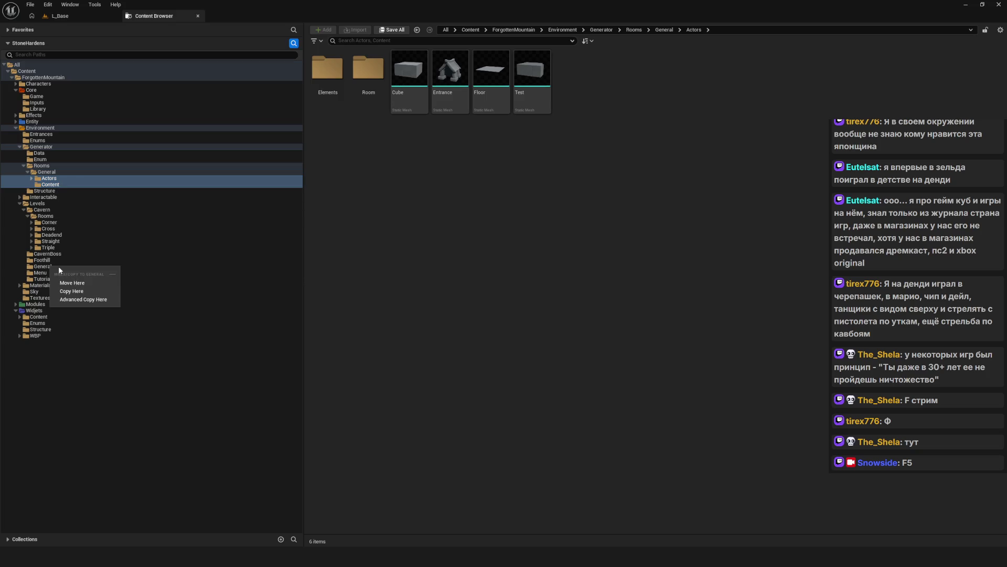
left_click(73, 286)
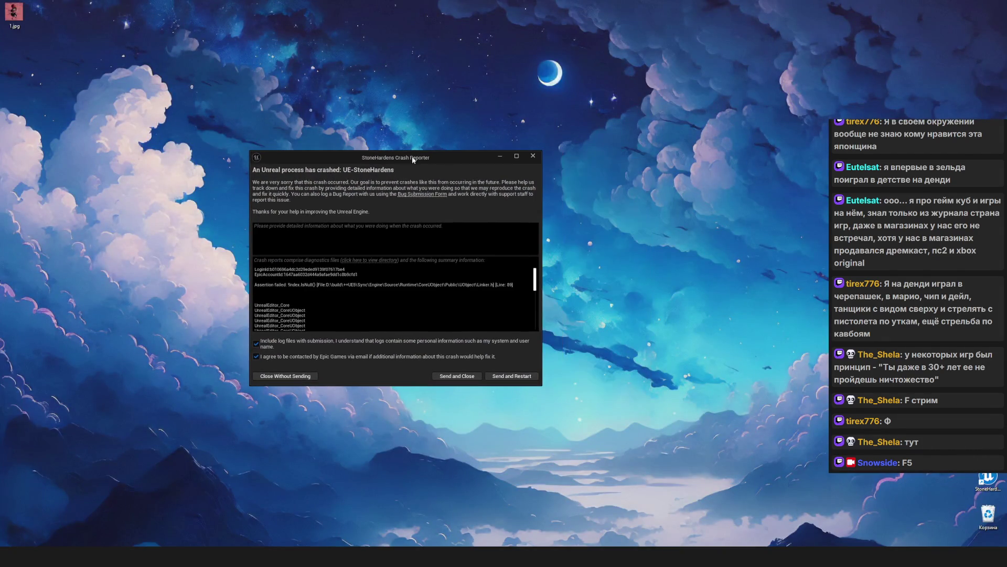
- Close the crash report window so Unreal Editor restarts
left_click(533, 156)
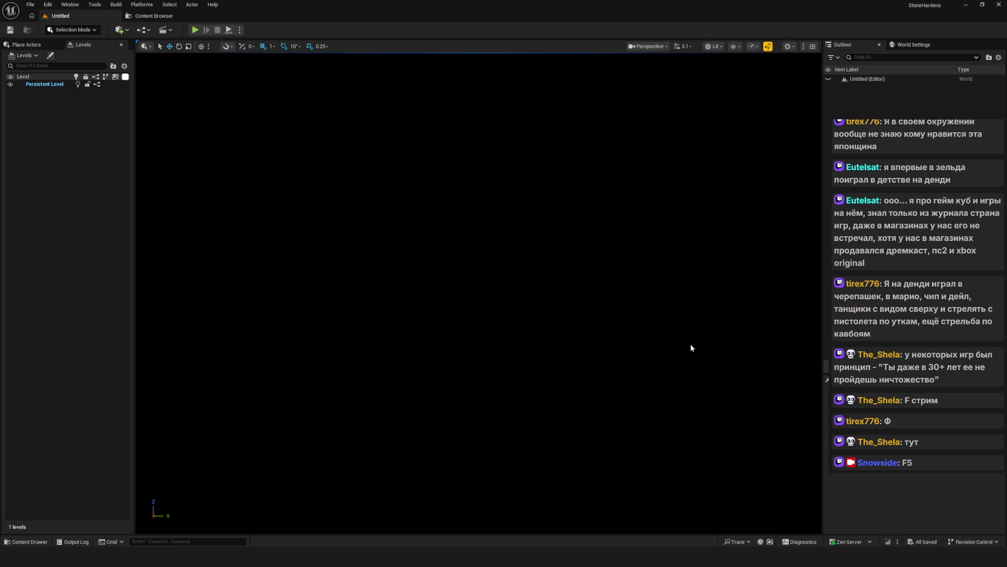
- Switch from the Untitled level to the Content Browser tab
left_click(157, 16)
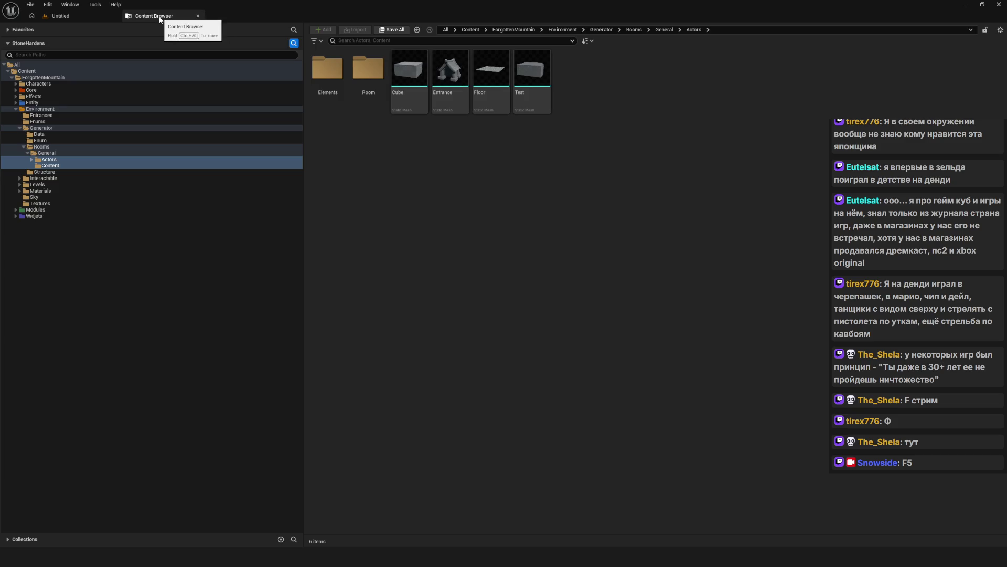
- Toggle between Untitled and Content Browser tabs, then expand Levels to reveal General
left_click(104, 16)
left_click(153, 20)
left_click(121, 17)
left_click(129, 18)
left_click(99, 15)
left_click(148, 18)
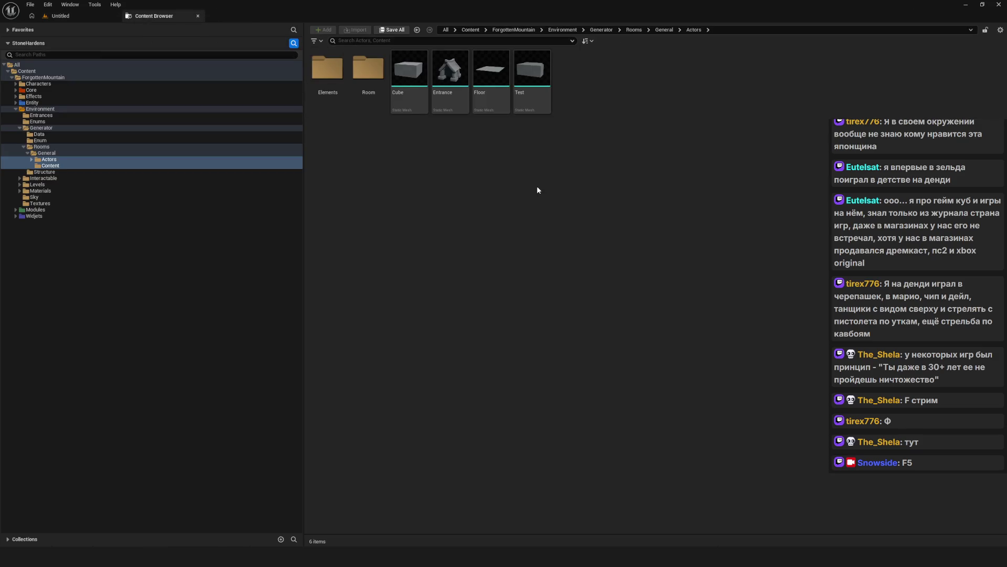
left_click(65, 16)
left_click(158, 17)
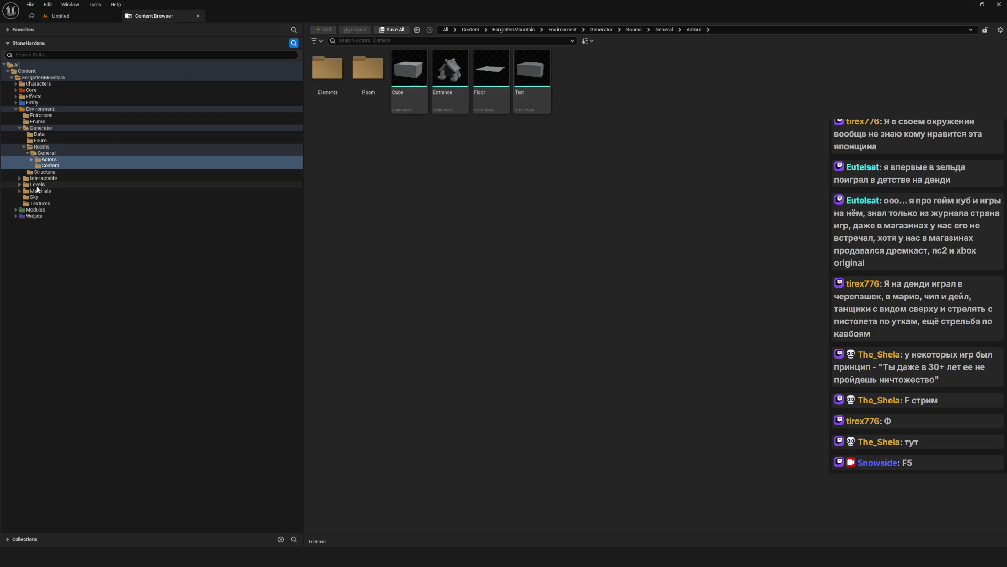
left_click(20, 184)
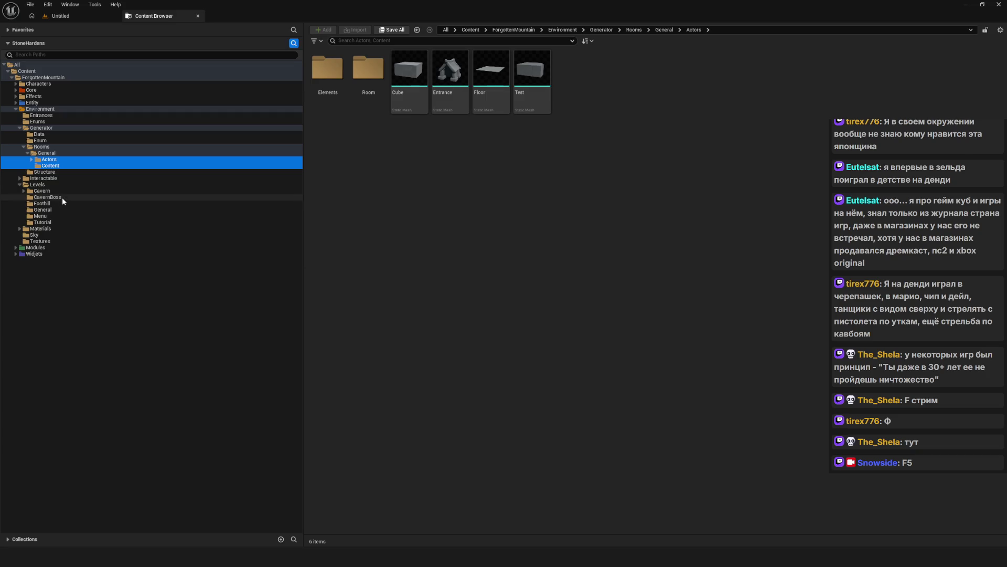
- Browse the Menu, Foothill and Cavern level folders and their assets
left_click(41, 216)
left_click(42, 228)
left_click(34, 234)
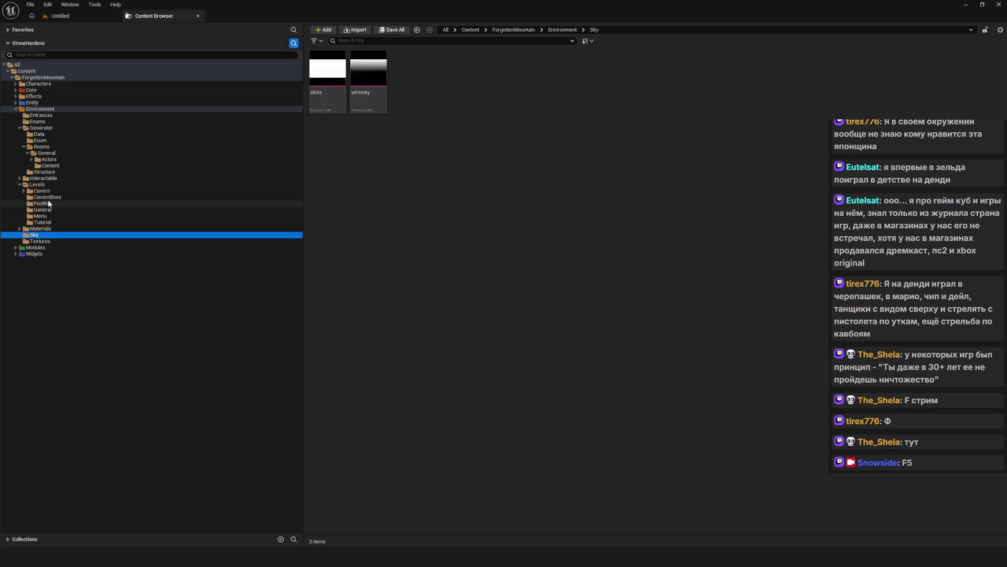
left_click(46, 203)
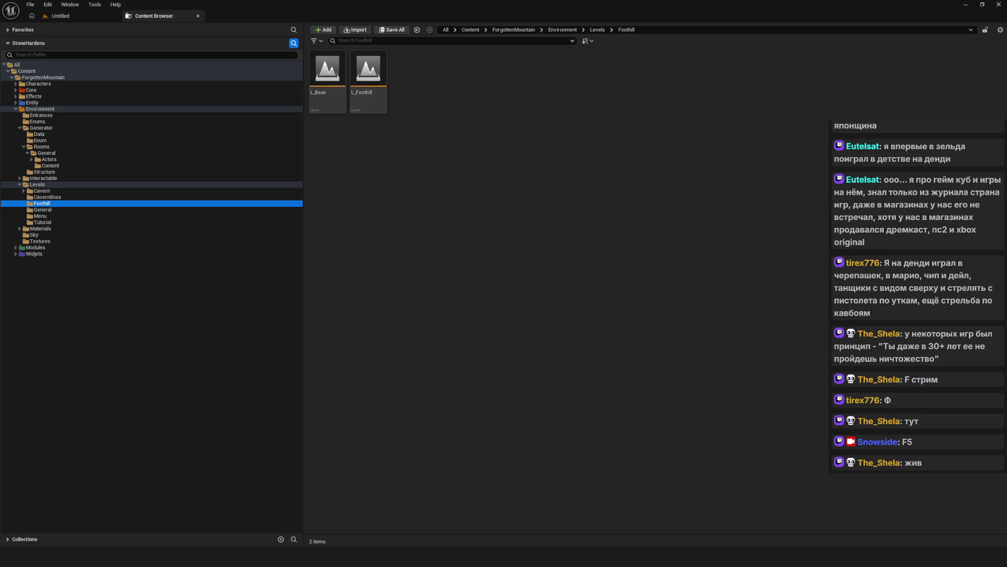
left_click(459, 116)
left_click(55, 205)
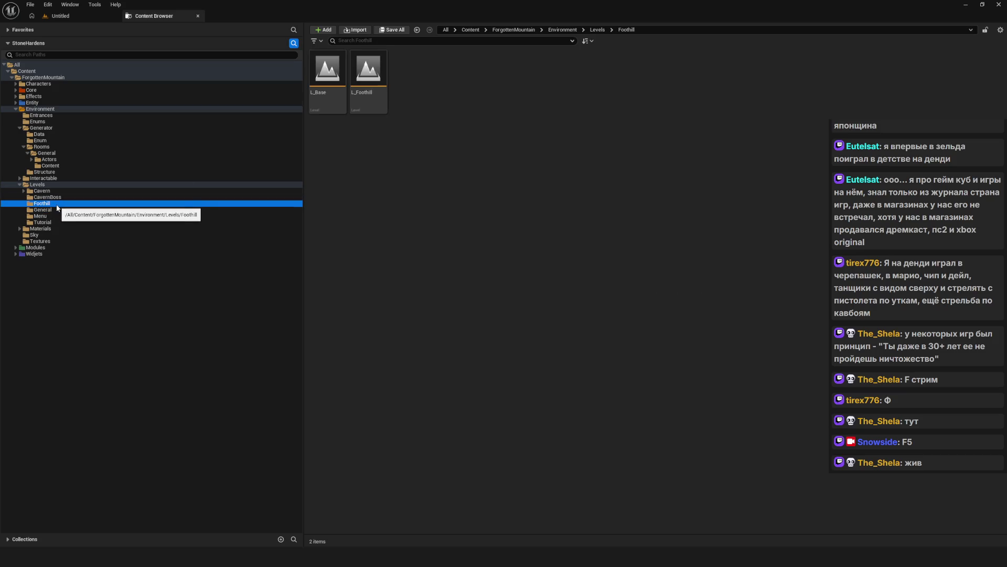
left_click(46, 216)
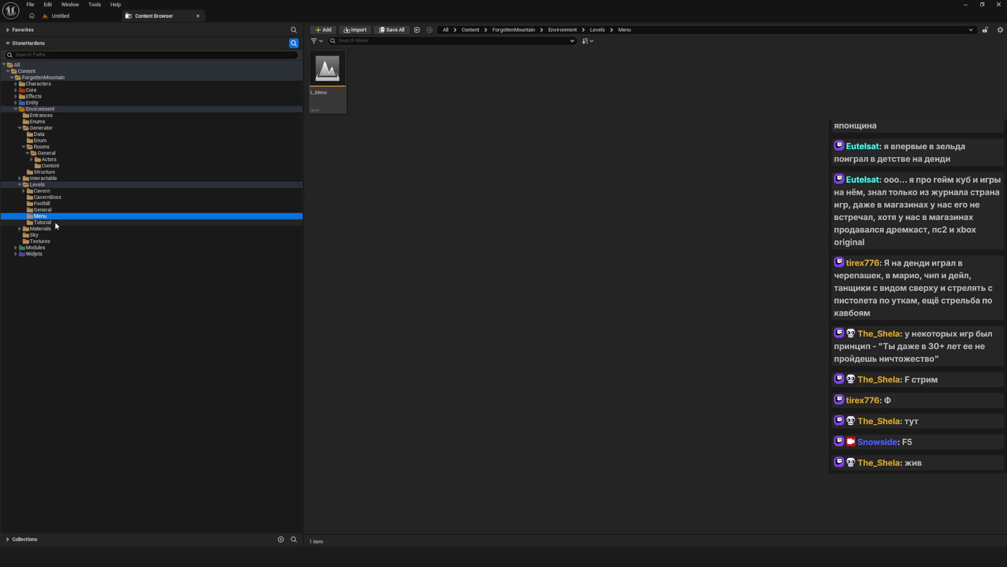
left_click(47, 192)
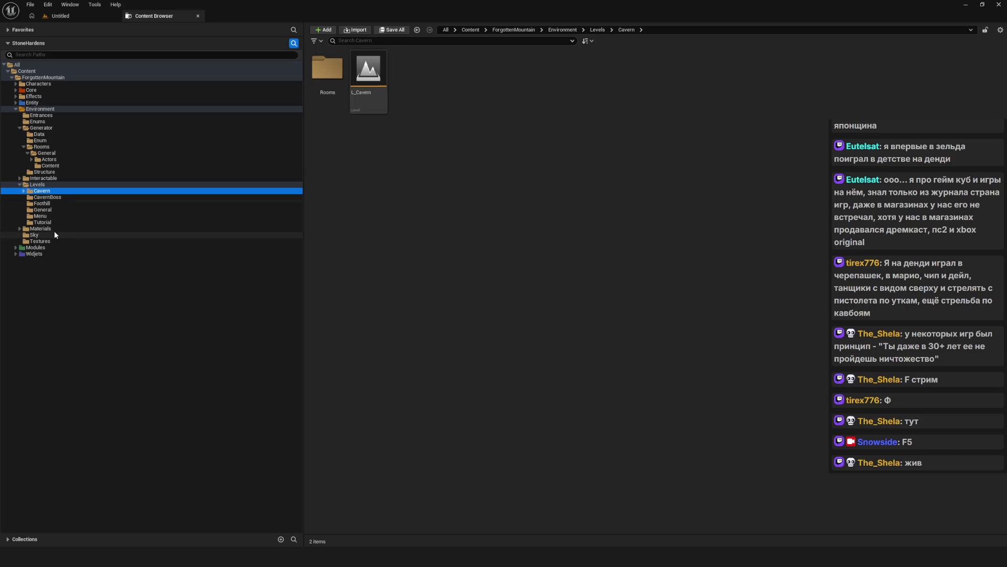
- Move the Content folder into Levels/General, then expand the remaining Actors folder
left_click(58, 153)
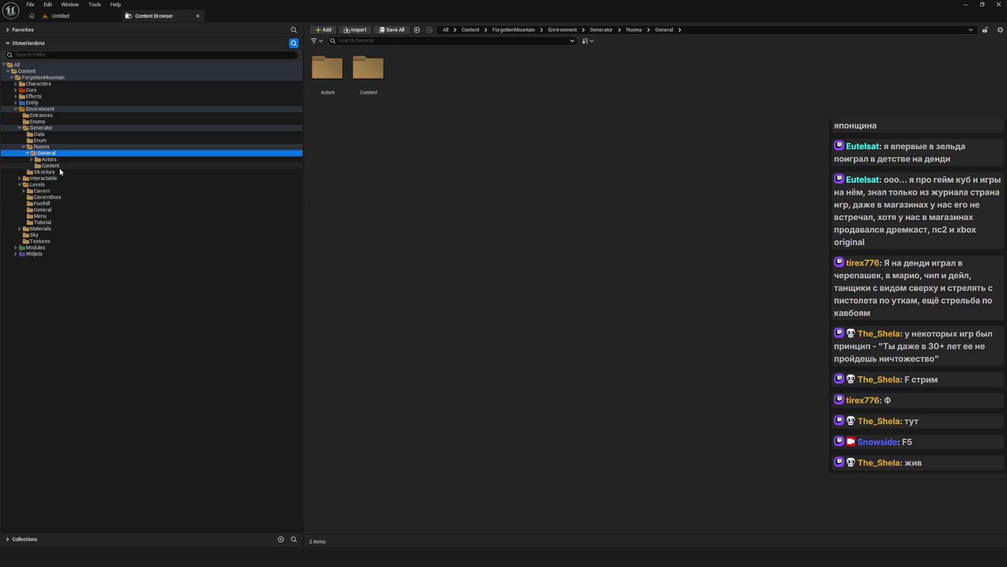
left_click(42, 210)
left_click(62, 167)
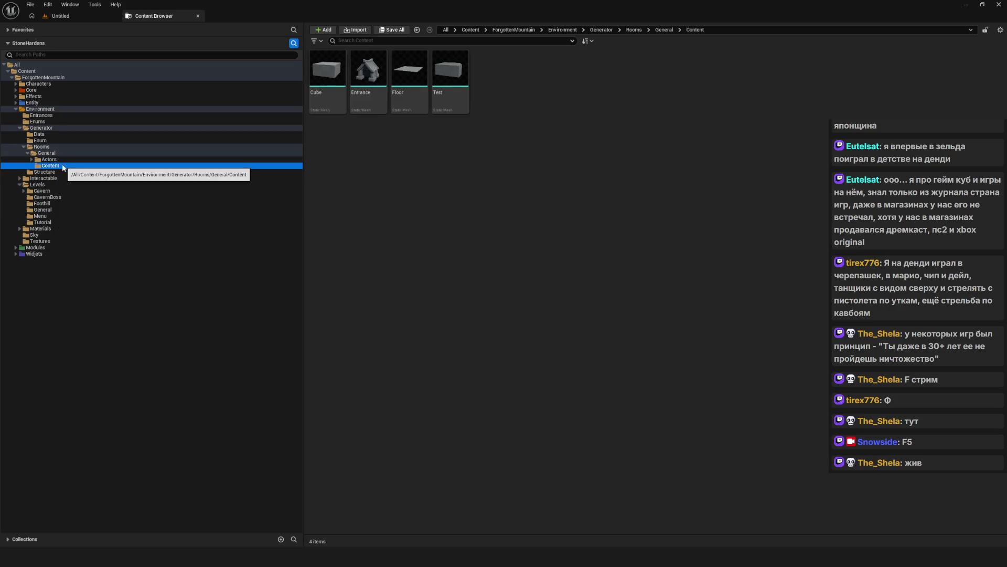
left_click(58, 159)
left_click(62, 167)
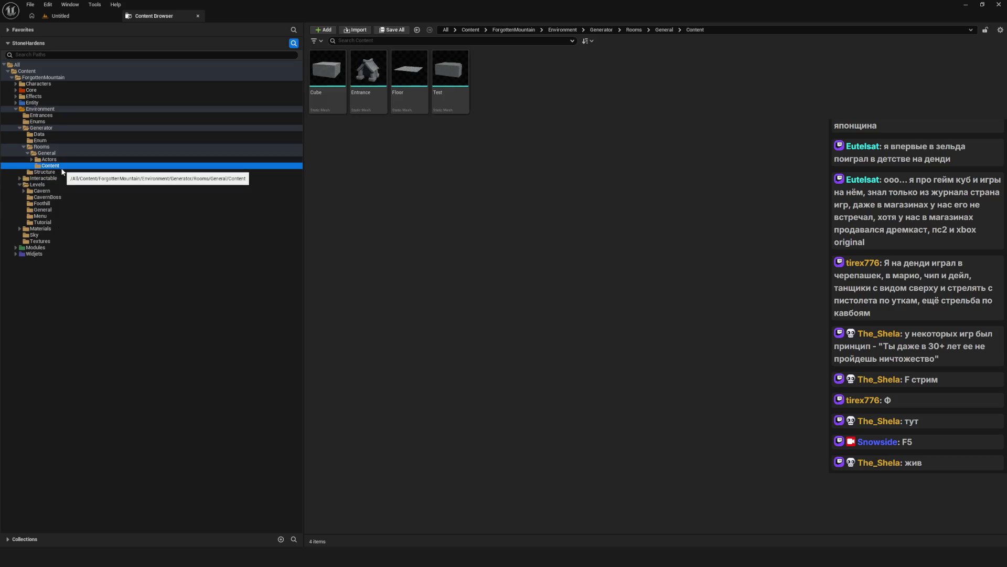
left_click_drag(49, 210, 49, 210)
left_click(72, 226)
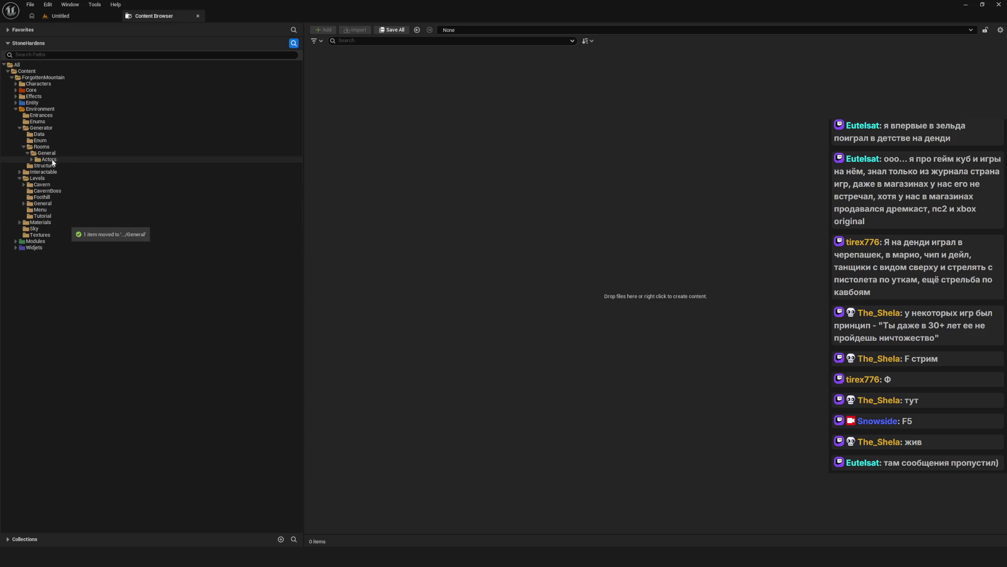
left_click(31, 160)
left_click(31, 159)
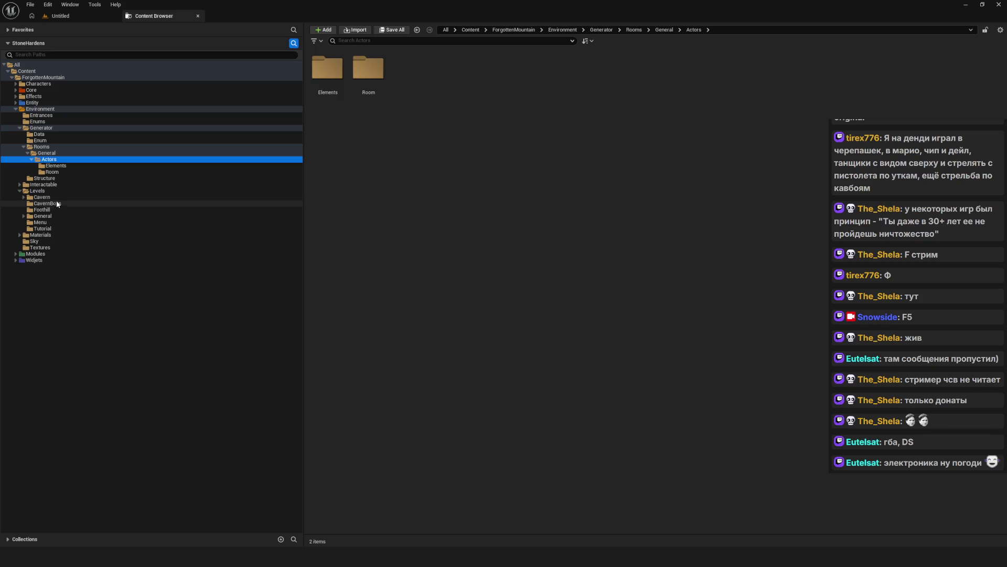
- Open the L_Menu level from the Menu folder
left_click(40, 222)
left_click(312, 68)
double_click(331, 92)
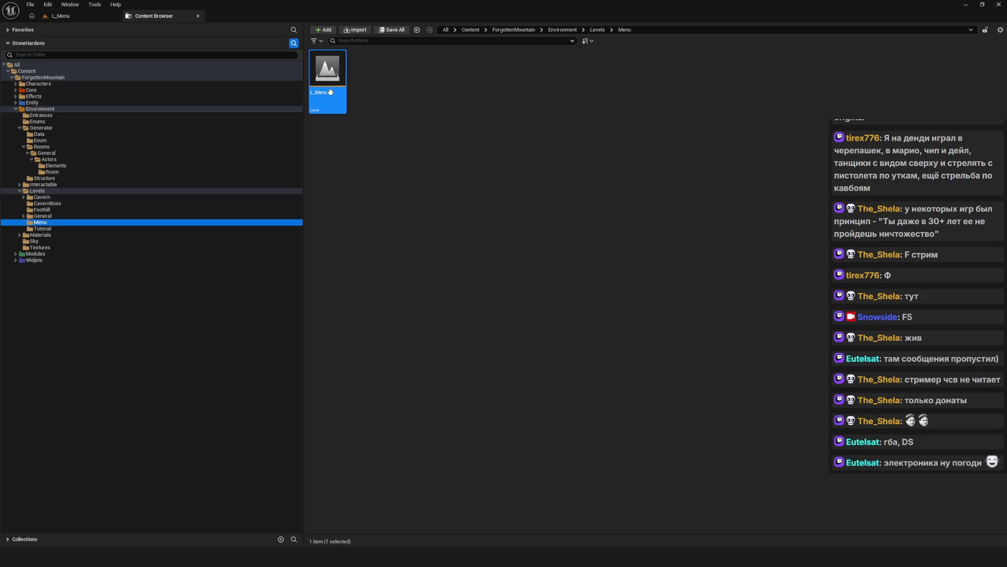
- Move the Actors folder from Generator/Rooms/General into Levels/General
left_click(61, 172)
left_click(63, 166)
left_click(61, 172)
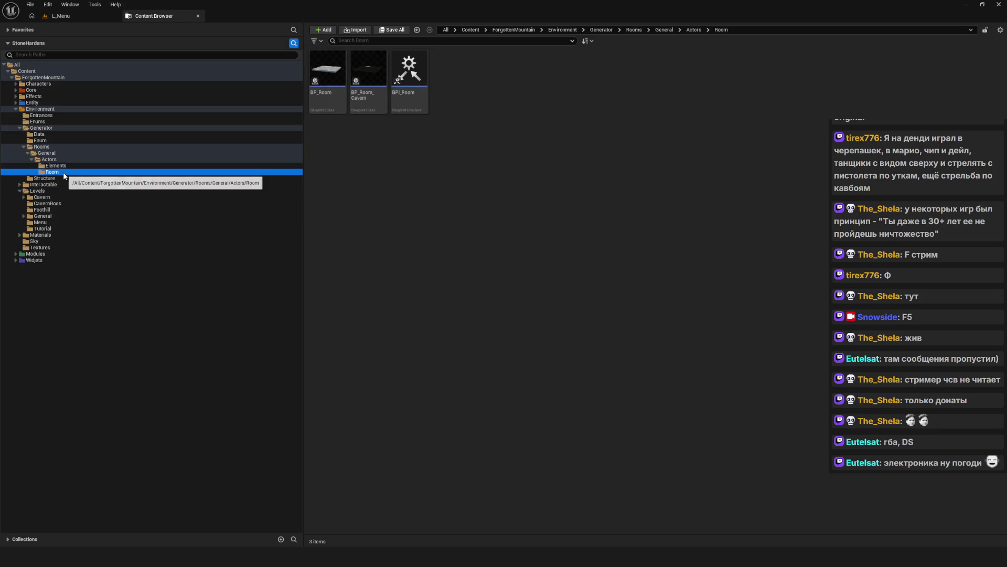
left_click(50, 159)
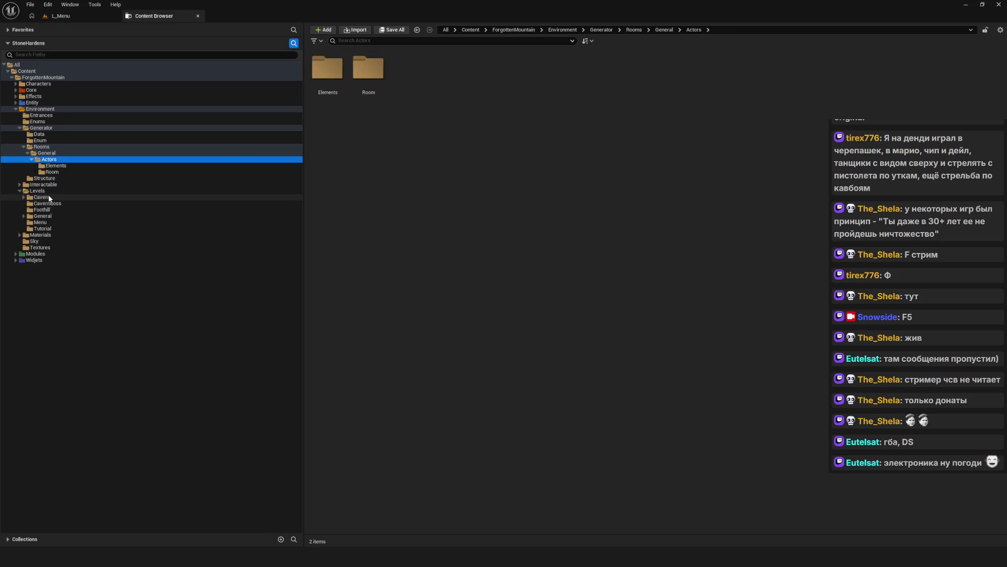
left_click(24, 216)
left_click_drag(60, 160, 47, 221)
left_click(71, 235)
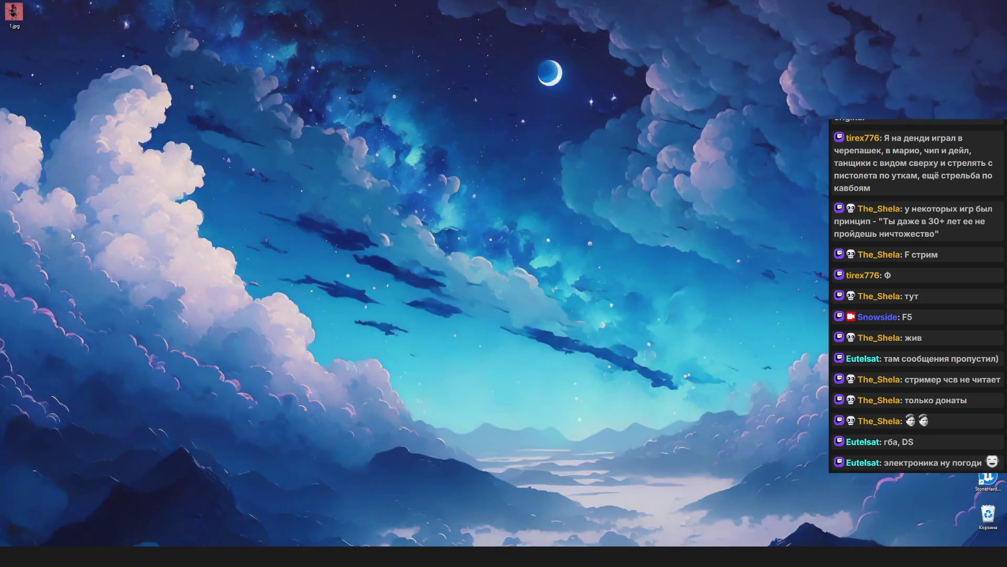
- Dismiss the crash report and relaunch StoneHardens.uproject from the desktop
left_click(639, 164)
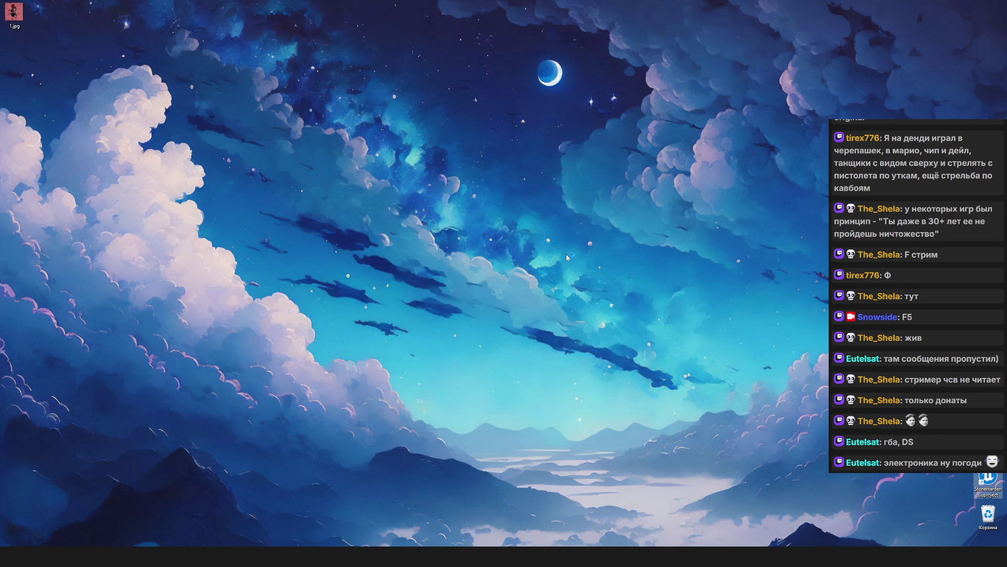
key("Return")
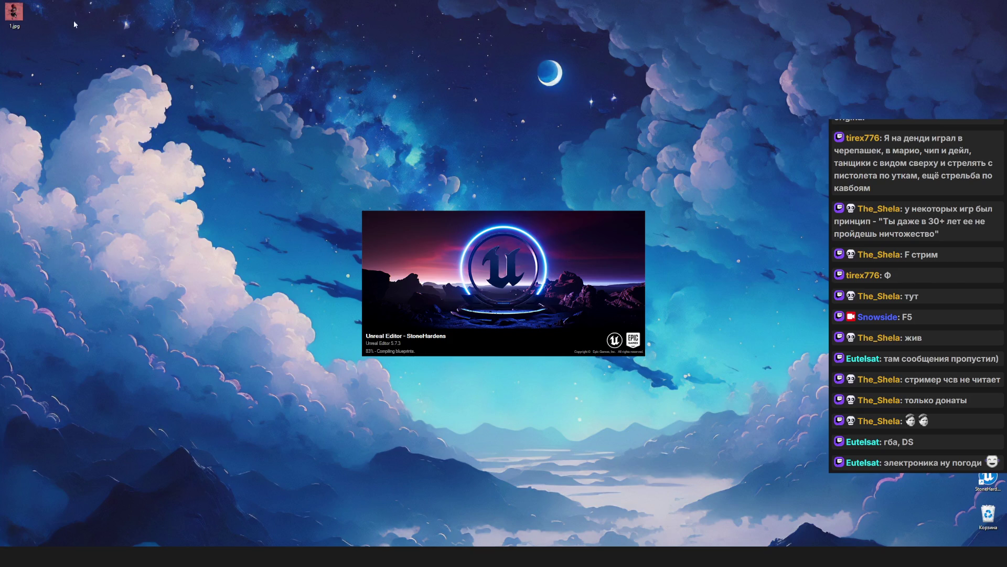
left_click(14, 13)
key("Delete")
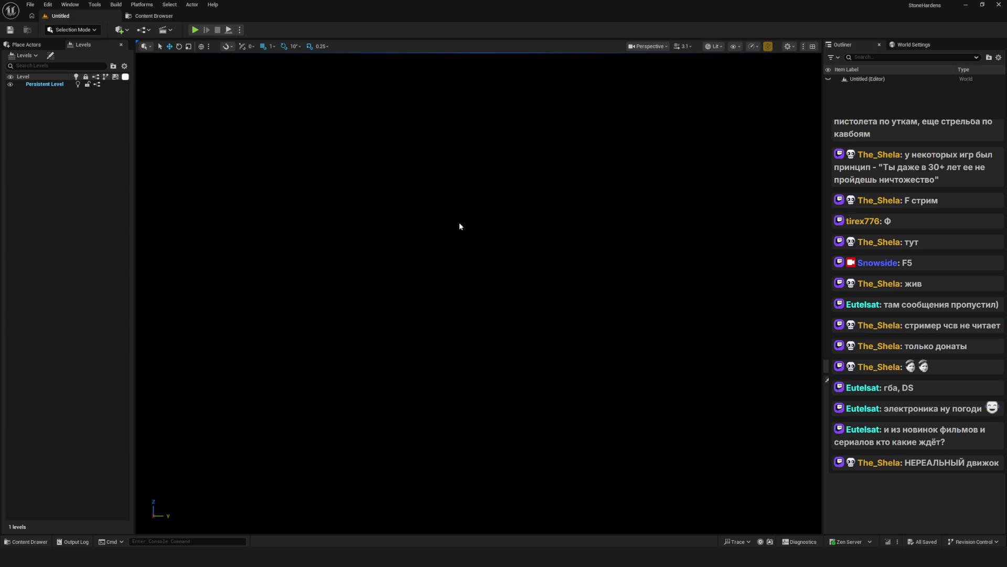
- Show the Content Browser on Levels/Menu and dismiss the Yandex.Disk sync error notification
left_click(164, 17)
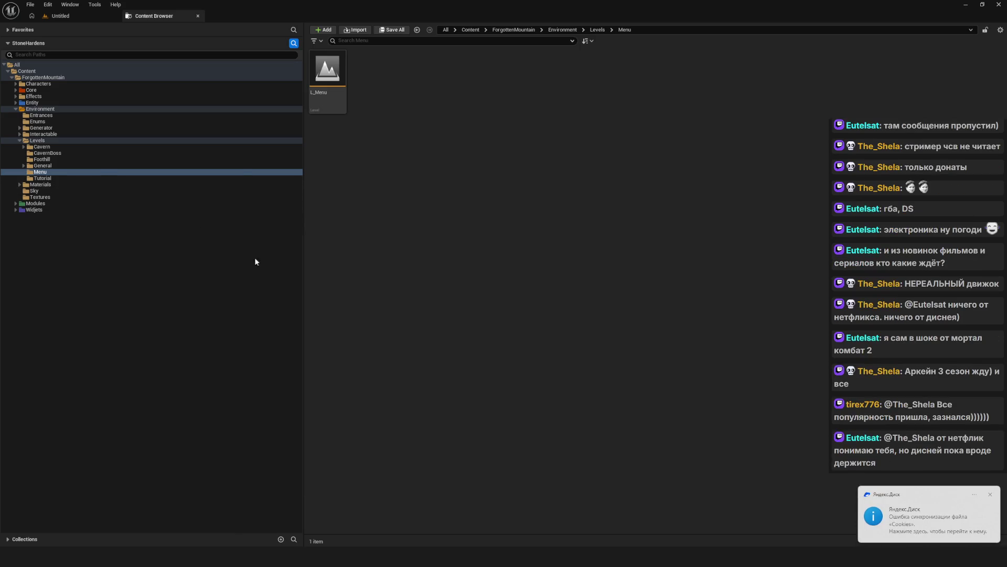
left_click(990, 494)
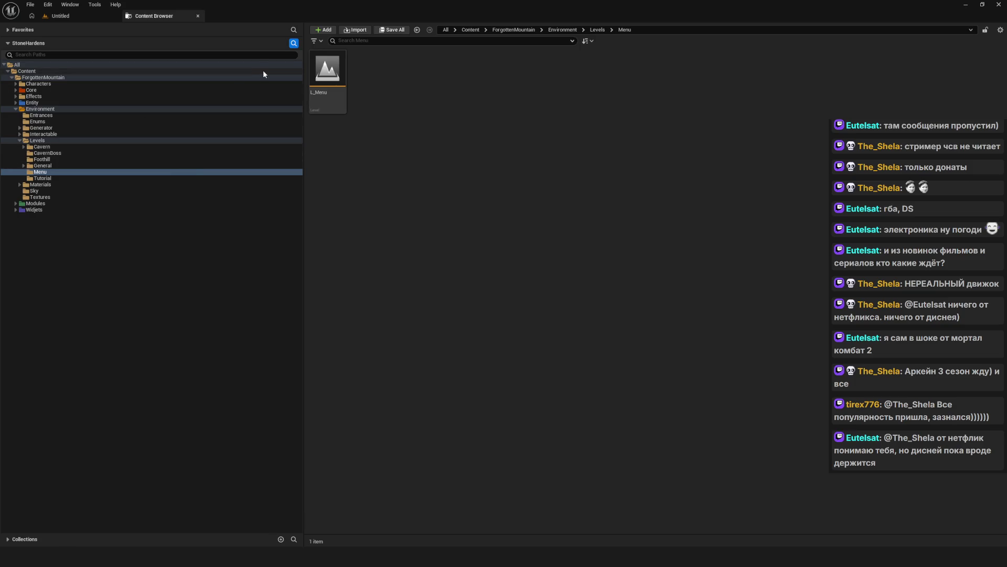
- Load the L_Menu level, then return to the Content Browser on Levels/Menu
double_click(314, 88)
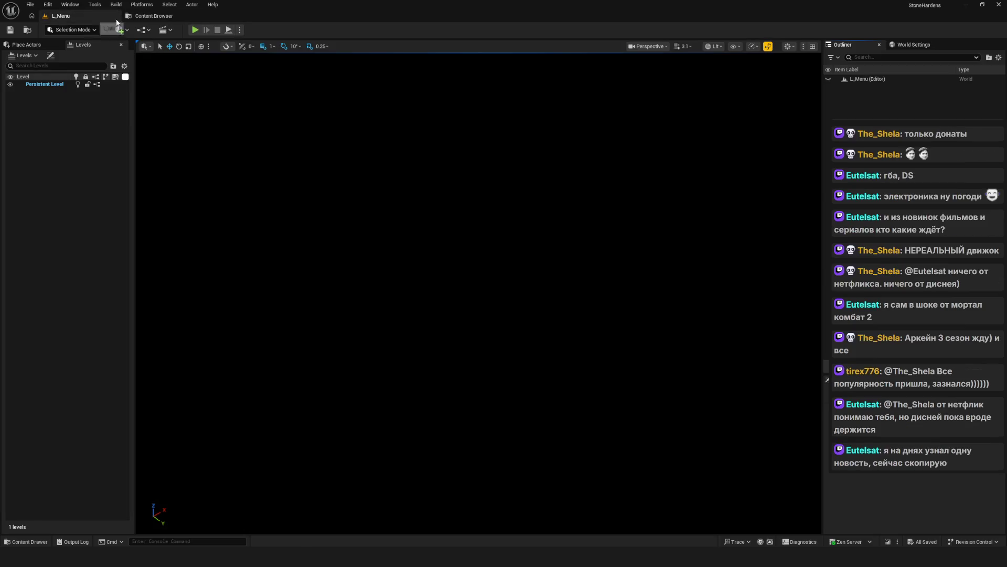
left_click(153, 15)
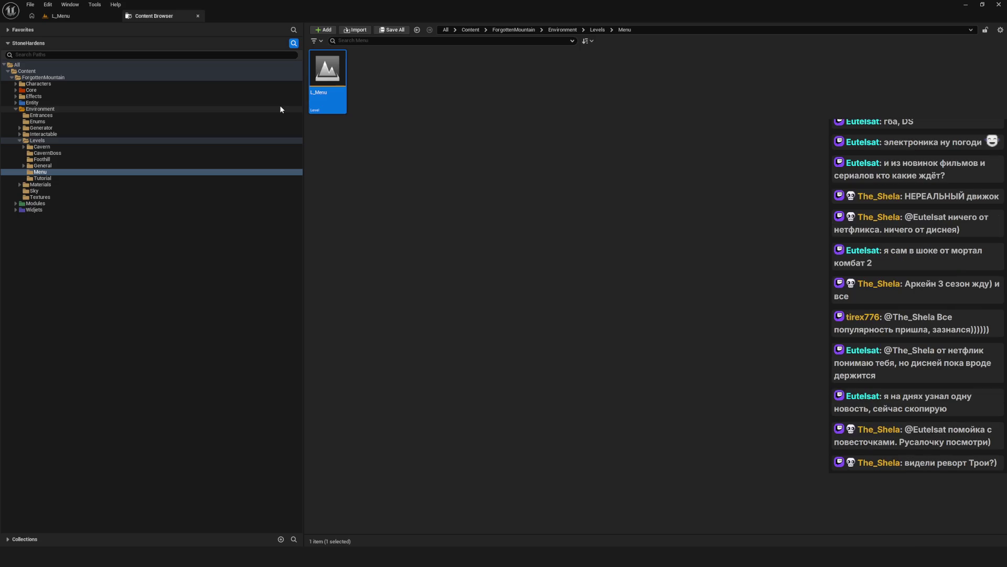
left_click(60, 16)
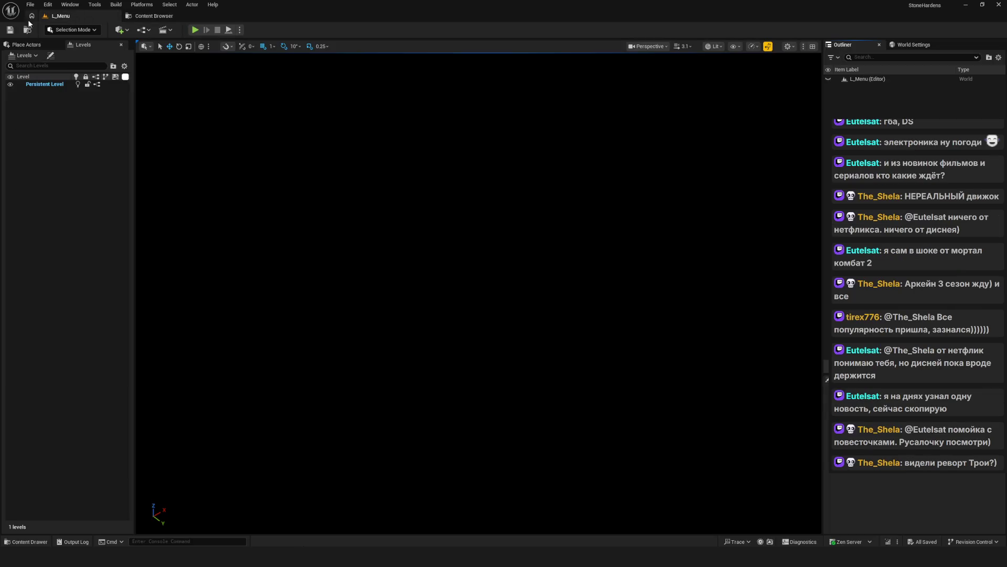
left_click(144, 17)
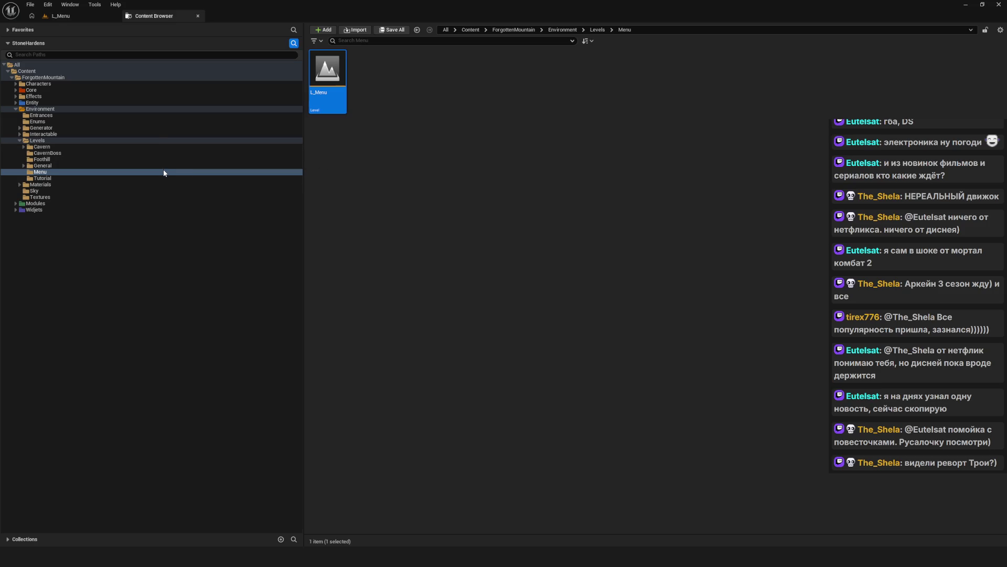
- Browse the Levels subfolders Menu, General, CavernBoss, Cavern and Foothill in the folder tree
left_click(48, 172)
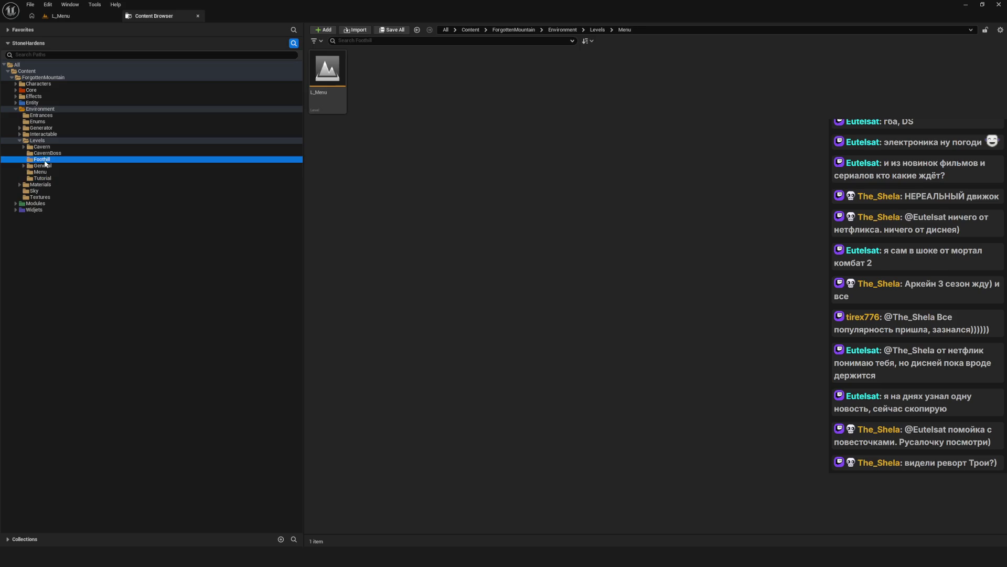
left_click(44, 142)
left_click(46, 153)
left_click(44, 166)
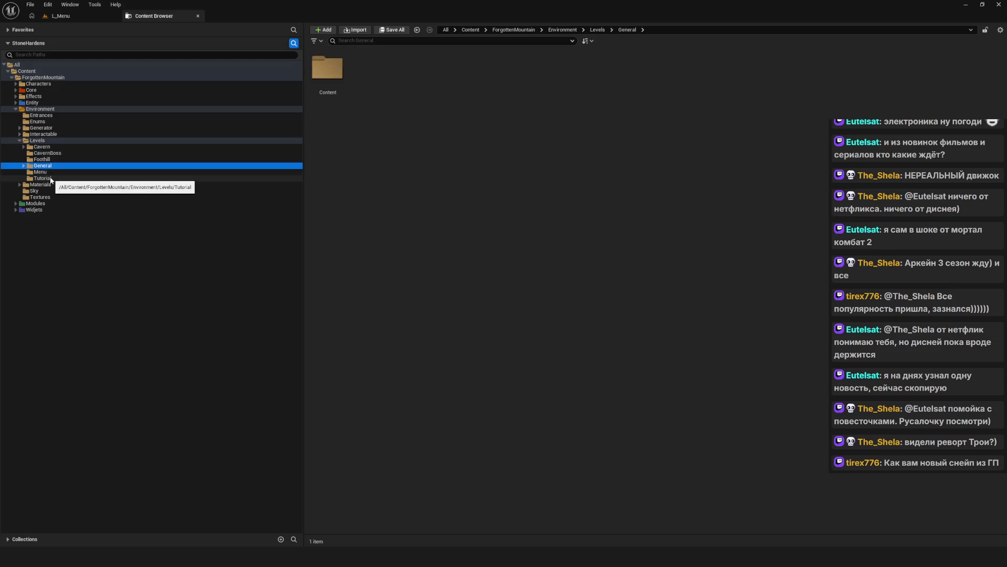
left_click(50, 179)
left_click(47, 152)
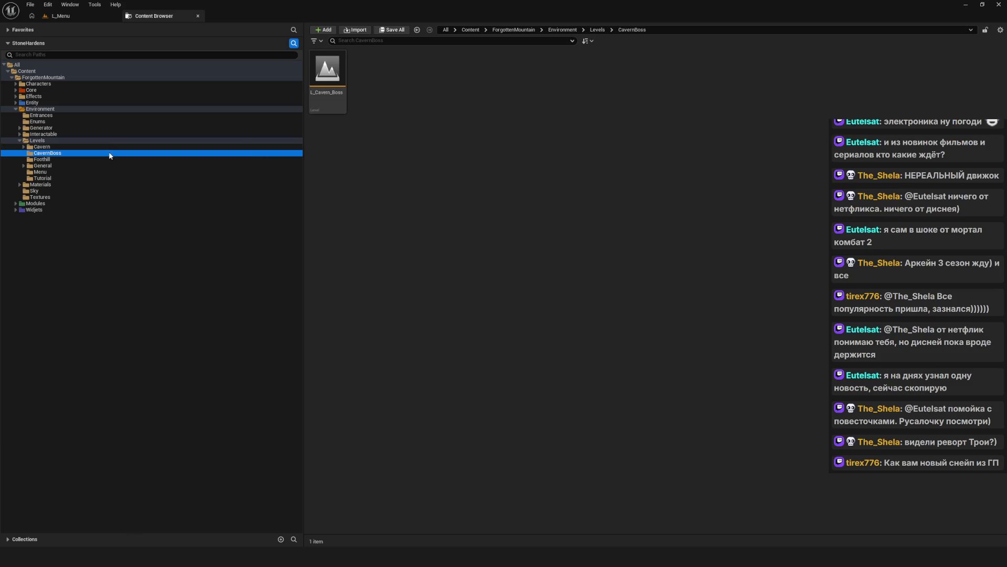
left_click(54, 160)
key("Up")
key("Up")
left_click(54, 160)
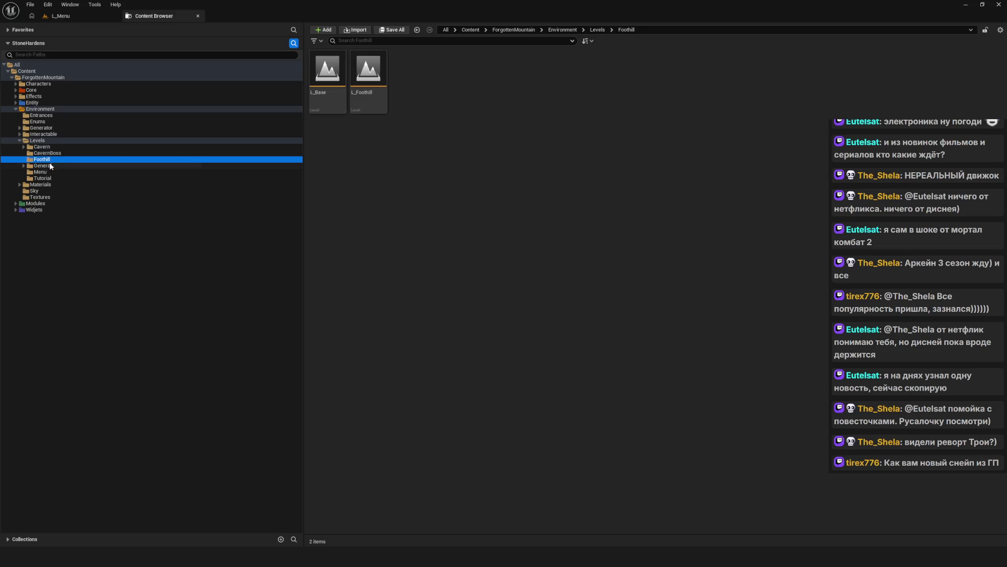
left_click(52, 167)
left_click(81, 17)
left_click(153, 15)
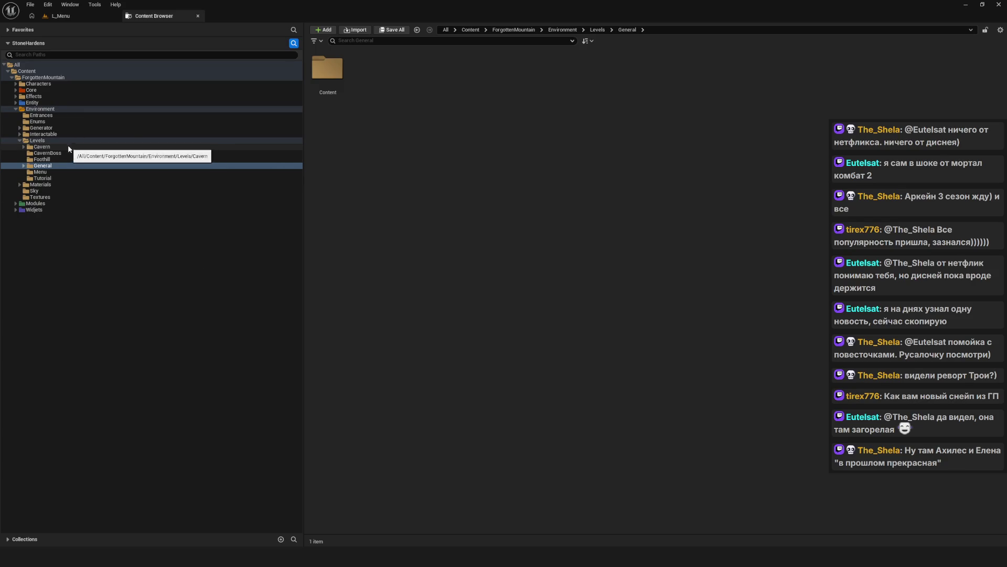
- Expand Generator > Rooms > General > Actors to view Elements, then go to Levels/General
left_click(23, 165)
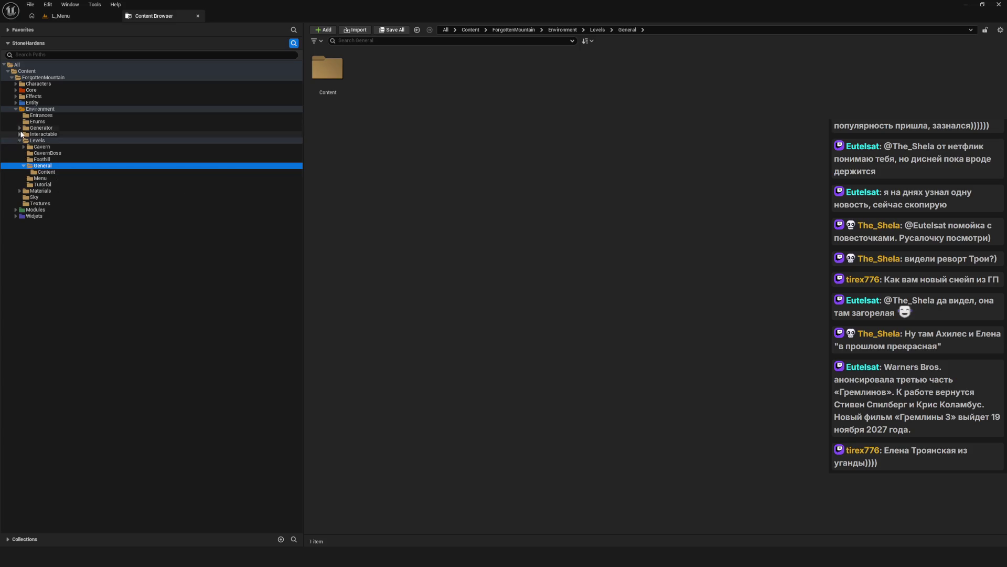
left_click(20, 128)
left_click(54, 141)
left_click(54, 147)
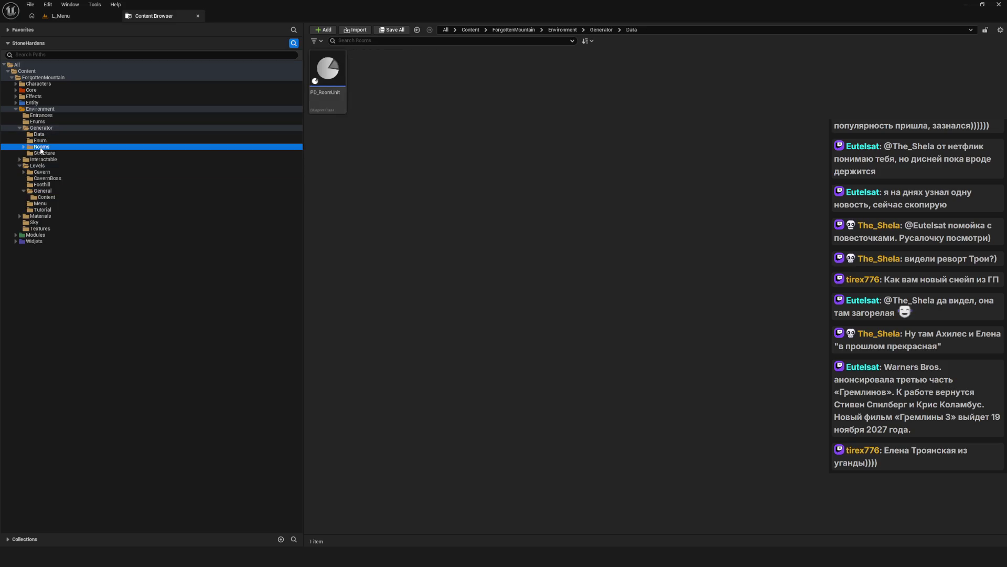
double_click(55, 148)
left_click(50, 153)
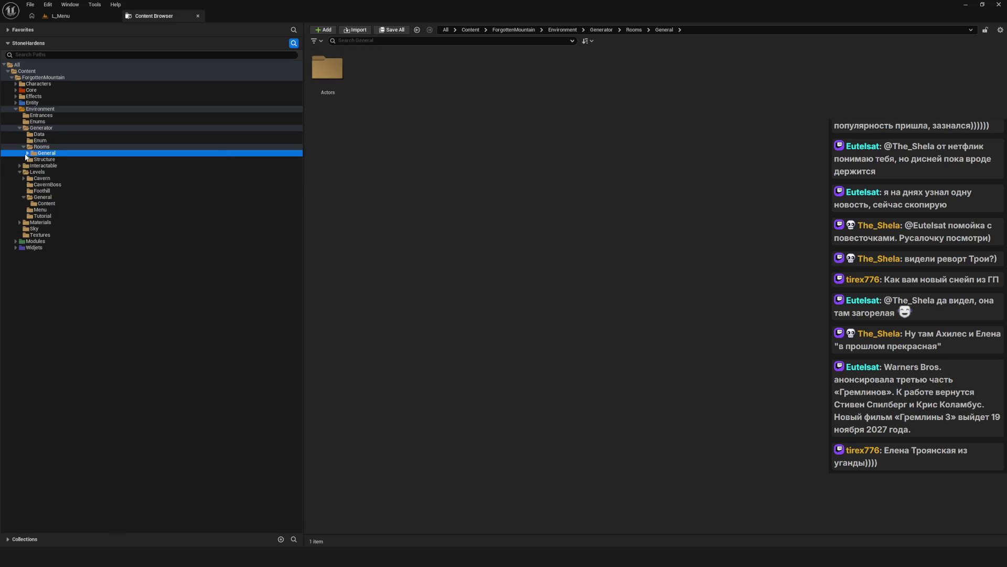
left_click(27, 153)
left_click(49, 160)
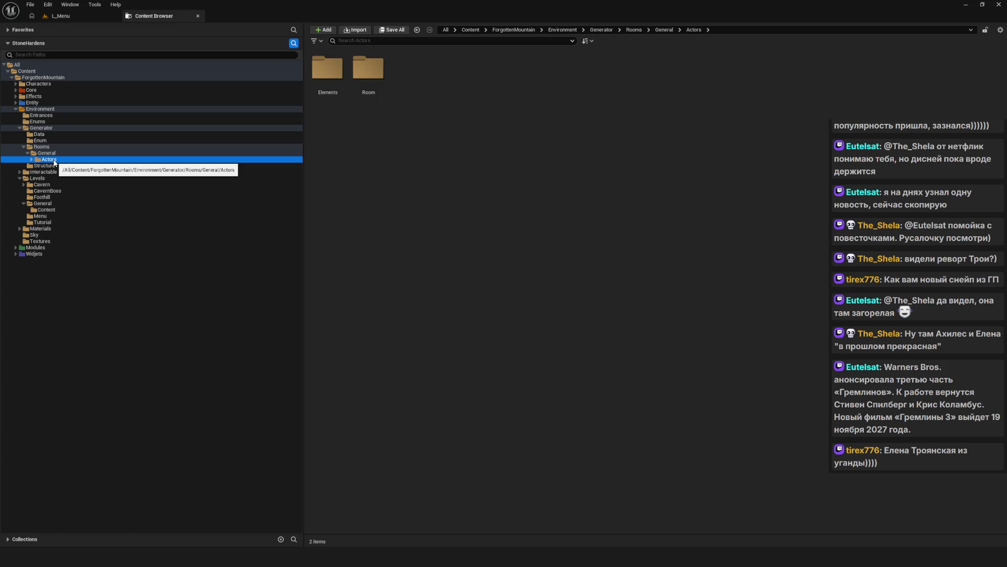
double_click(328, 68)
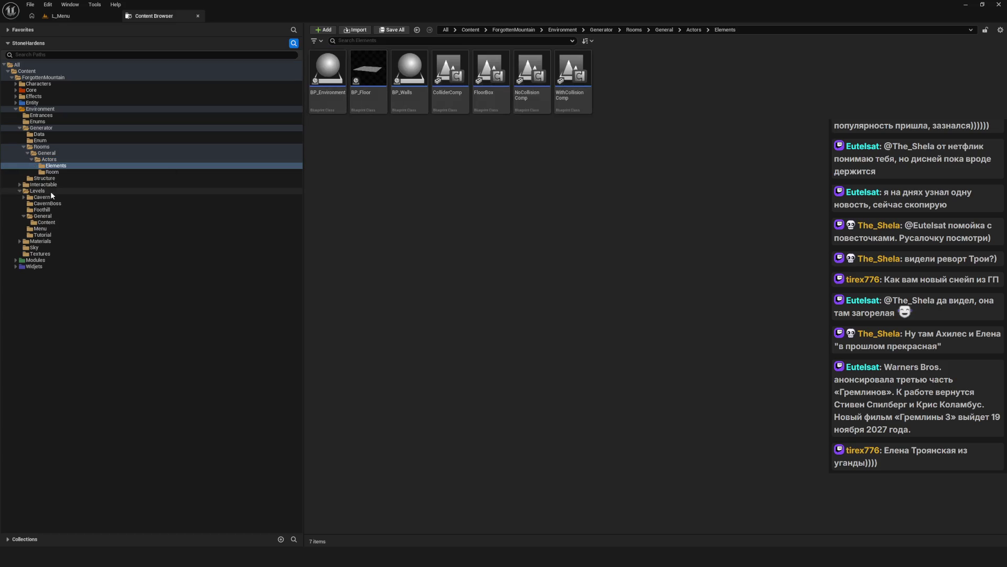
left_click(55, 159)
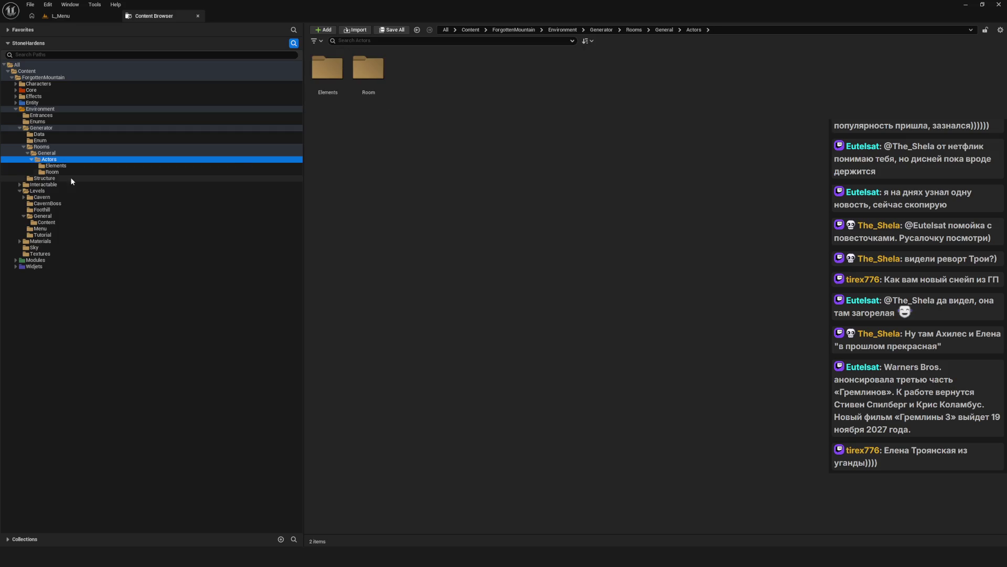
left_click(43, 216)
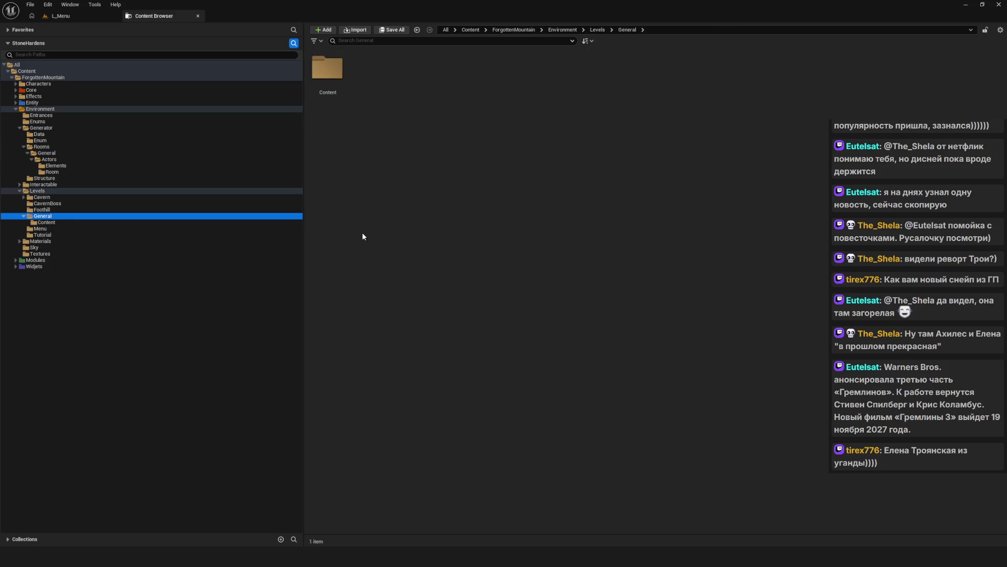
right_click(414, 147)
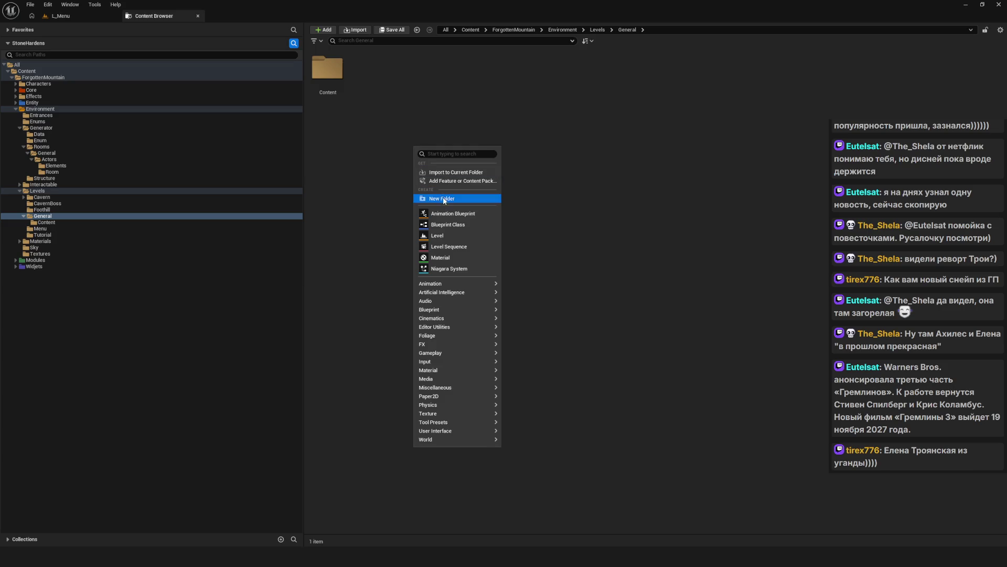
- Create a new folder named Actors in Levels/General
left_click(443, 199)
type("Actors")
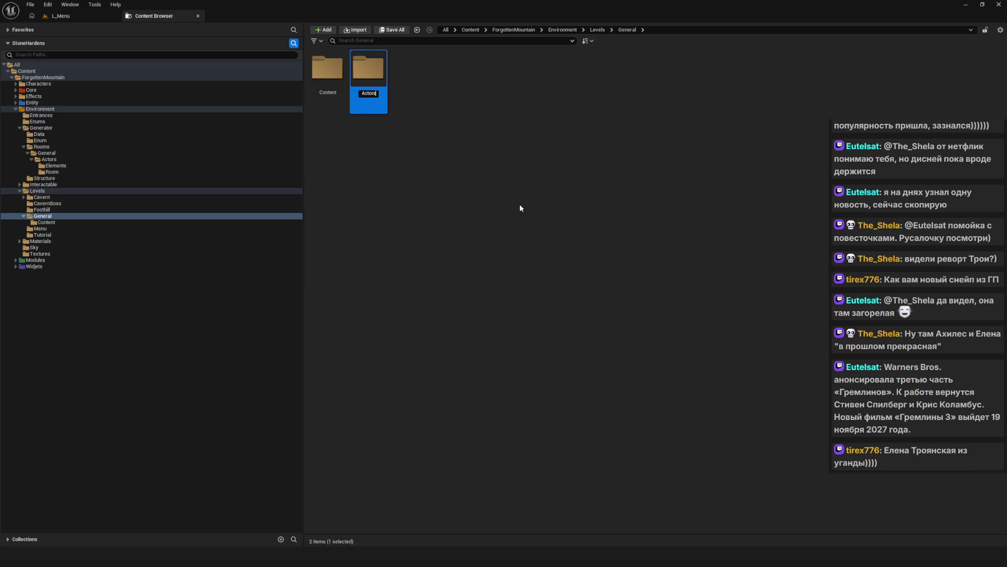
key("Return")
- Move the Elements folder from Generator/Rooms/General/Actors into Levels/General/Actors
left_click(64, 172)
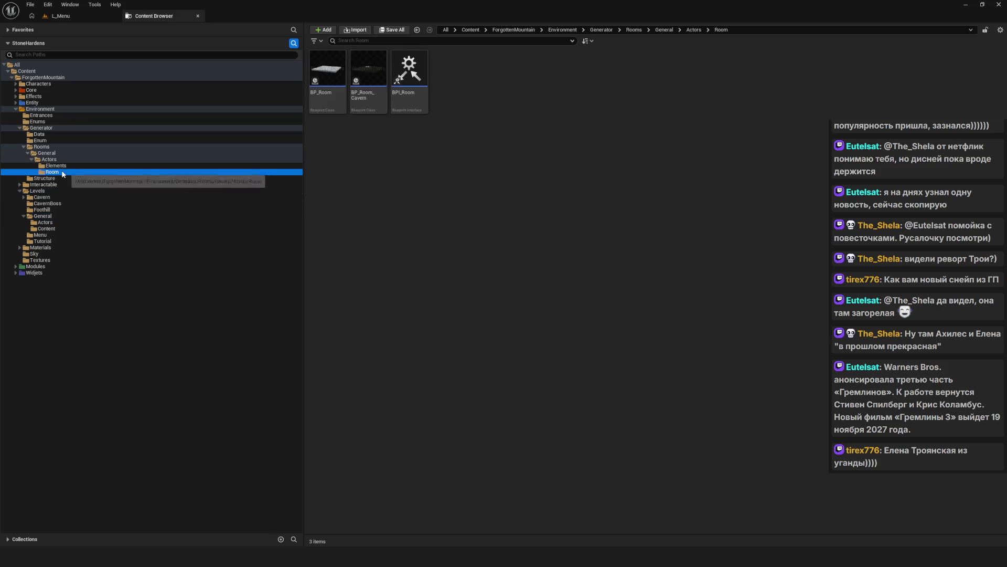
left_click(62, 166)
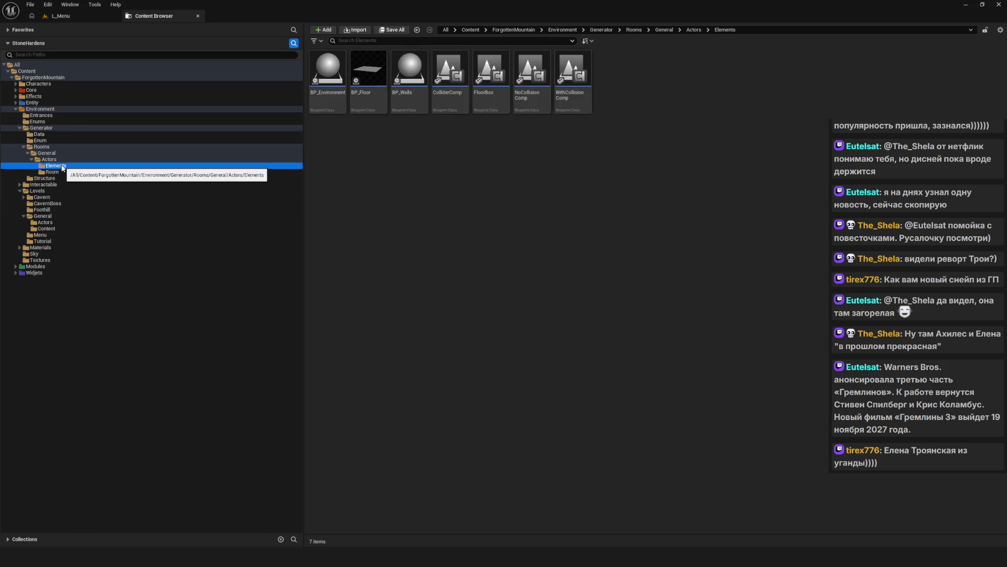
left_click(328, 74)
key("ctrl+a")
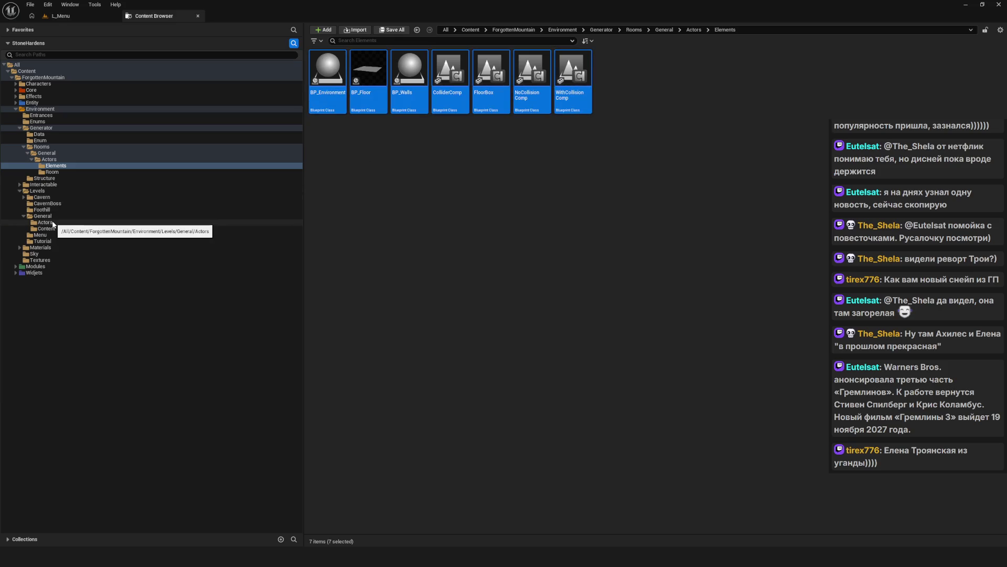
left_click(49, 159)
left_click(59, 166)
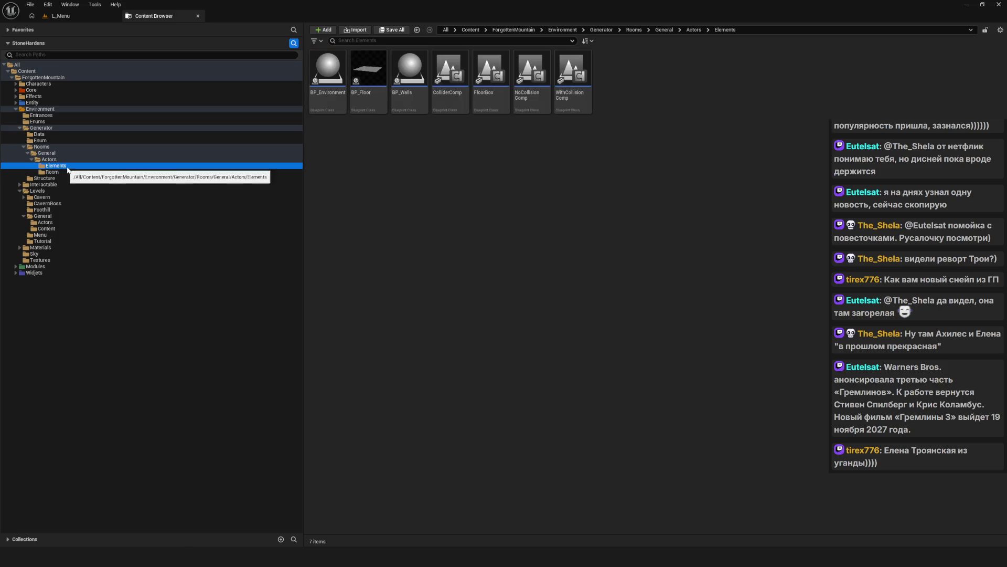
left_click_drag(66, 170, 61, 223)
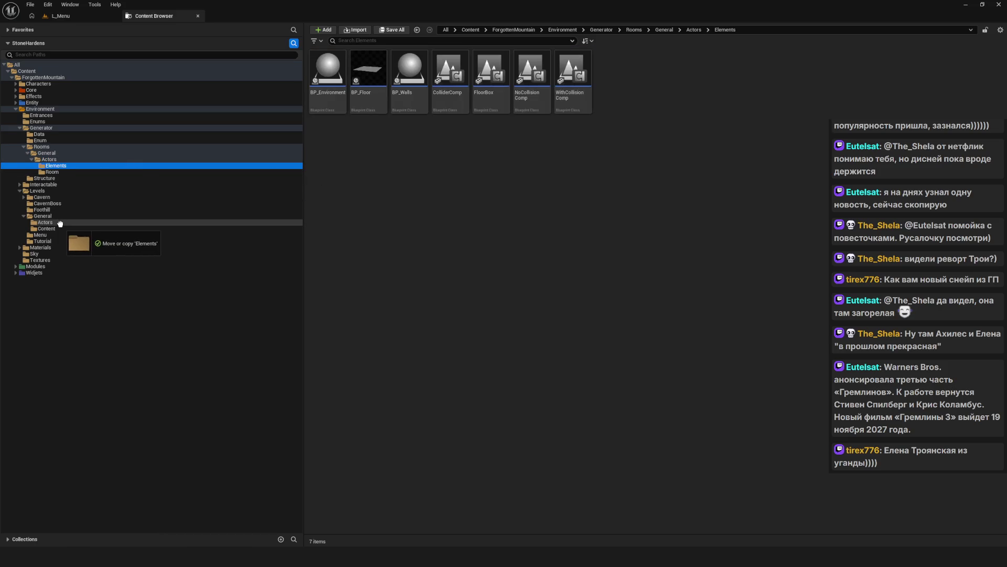
left_click_drag(60, 224, 60, 223)
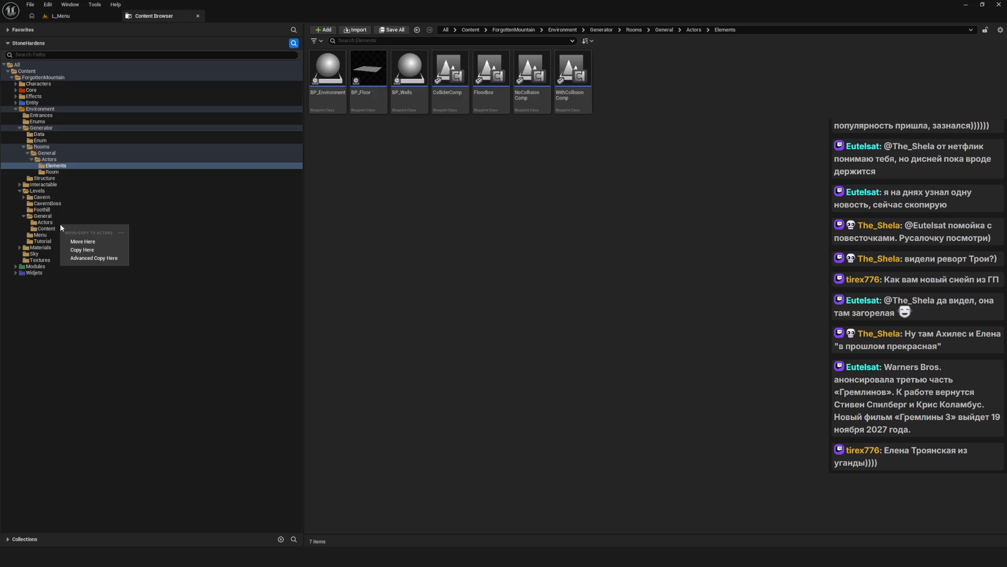
left_click(83, 243)
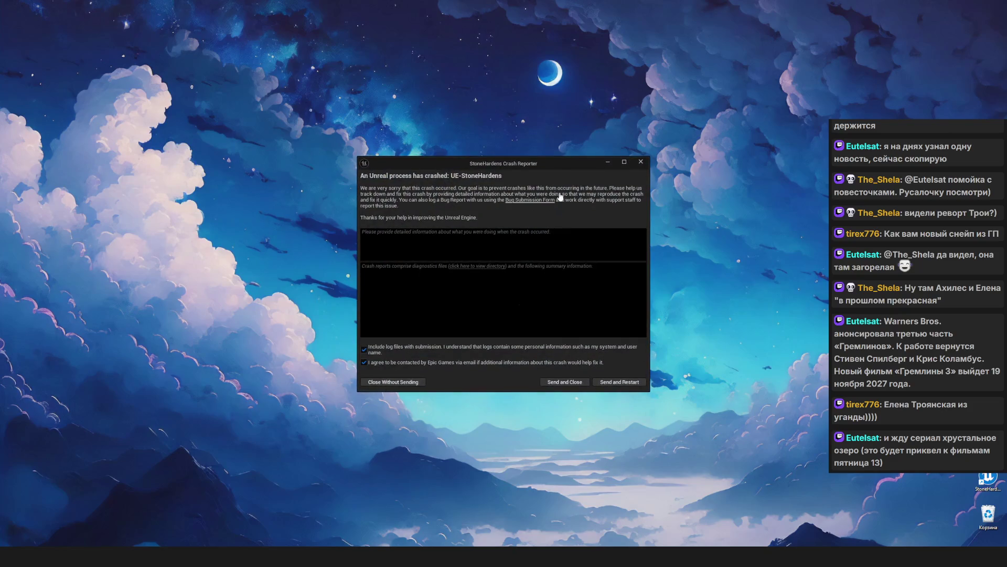
- Close the crash reporter without sending the report
left_click(642, 163)
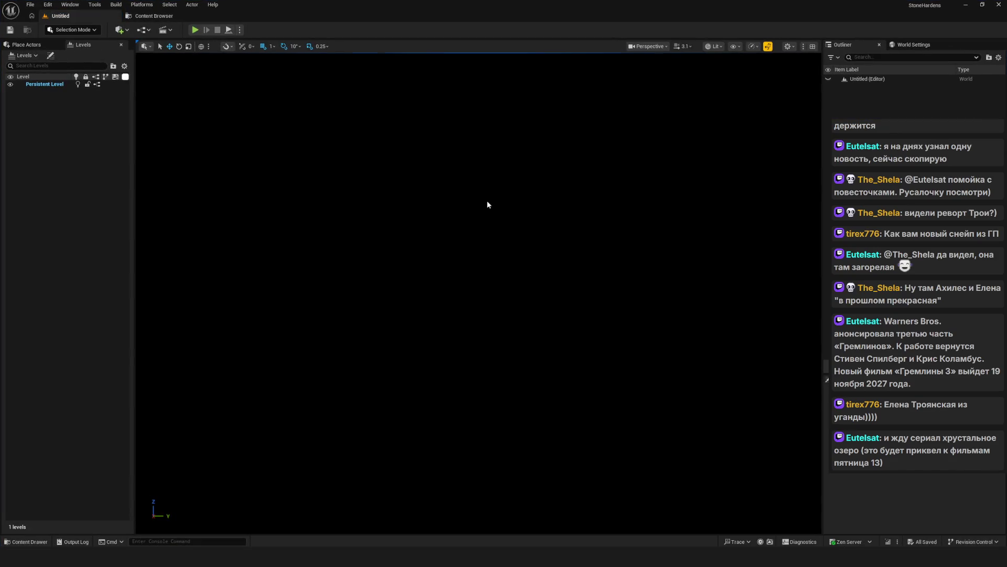
- Open the L_Menu level from the Content Browser
left_click(152, 16)
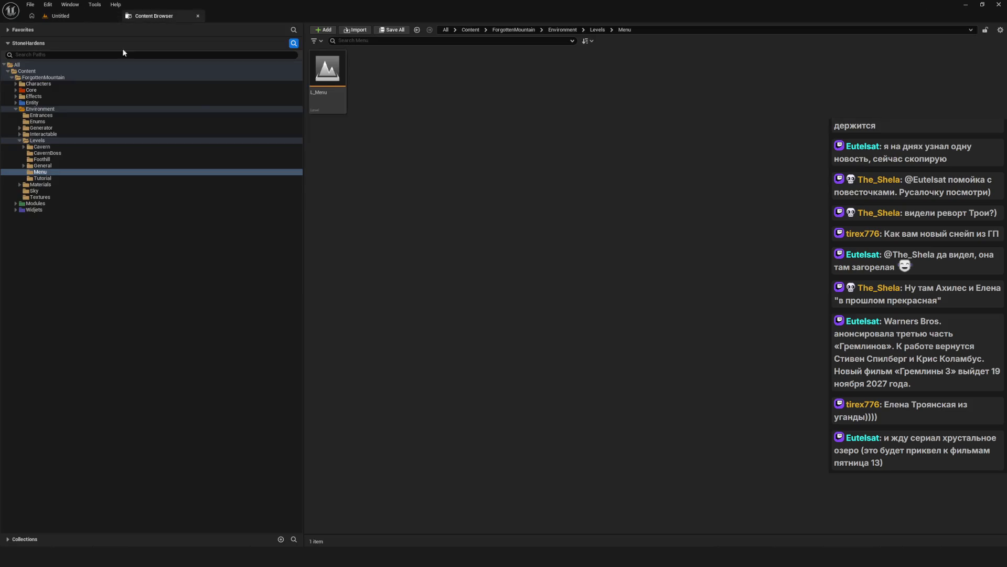
left_click(345, 76)
double_click(346, 76)
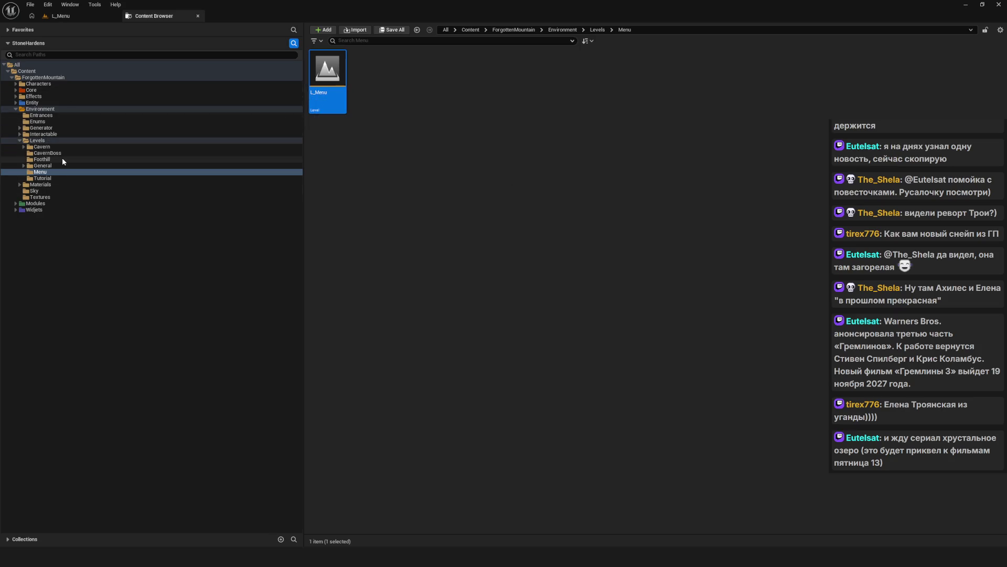
- Expand Levels/General and Generator > Rooms, showing the Rooms/General folder
left_click(73, 167)
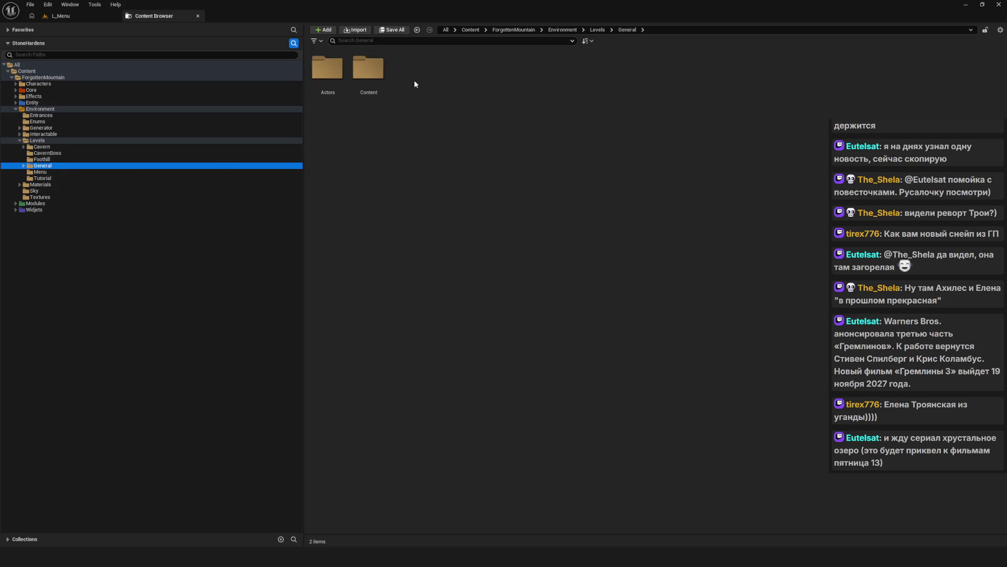
left_click(25, 165)
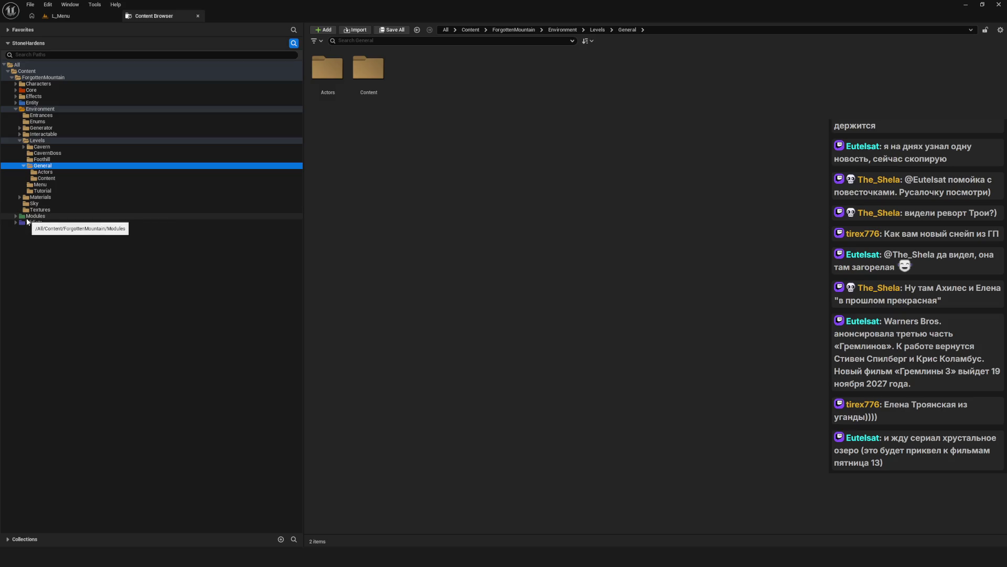
left_click(20, 128)
left_click(24, 147)
left_click(52, 153)
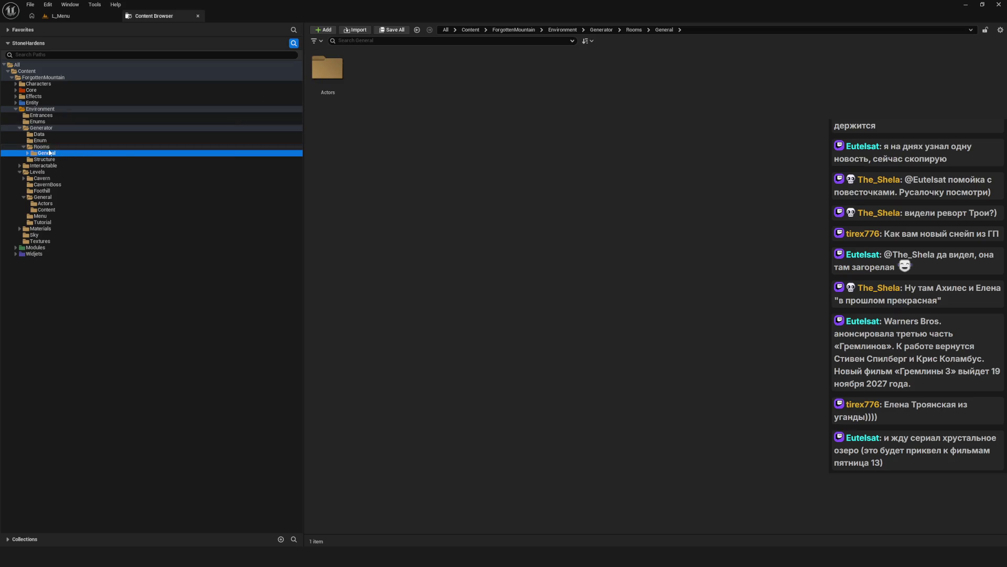
- Move the Room folder from Rooms/General/Actors into Levels/General/Actors, which crashes the editor
left_click(28, 153)
left_click(31, 160)
left_click(55, 165)
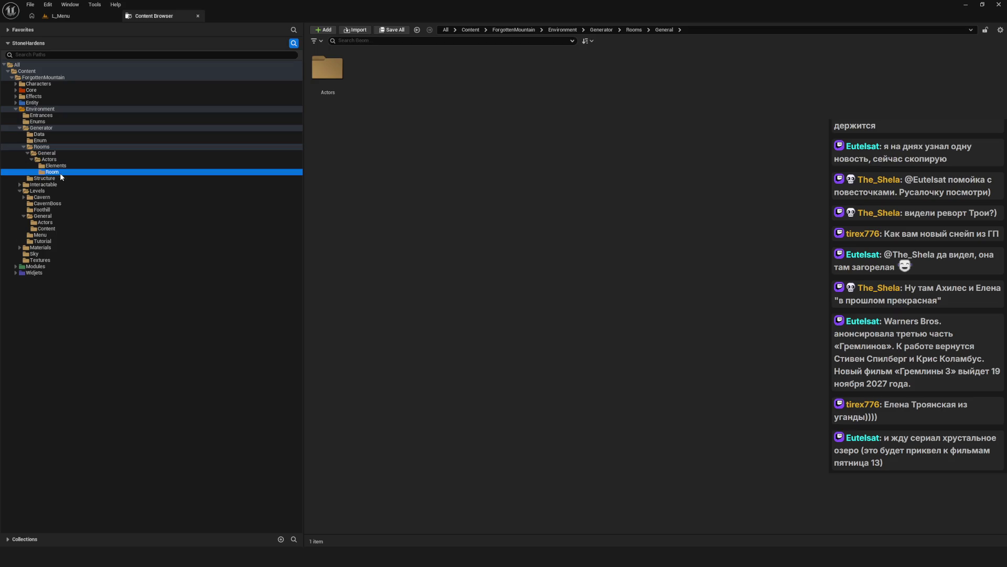
left_click(61, 172)
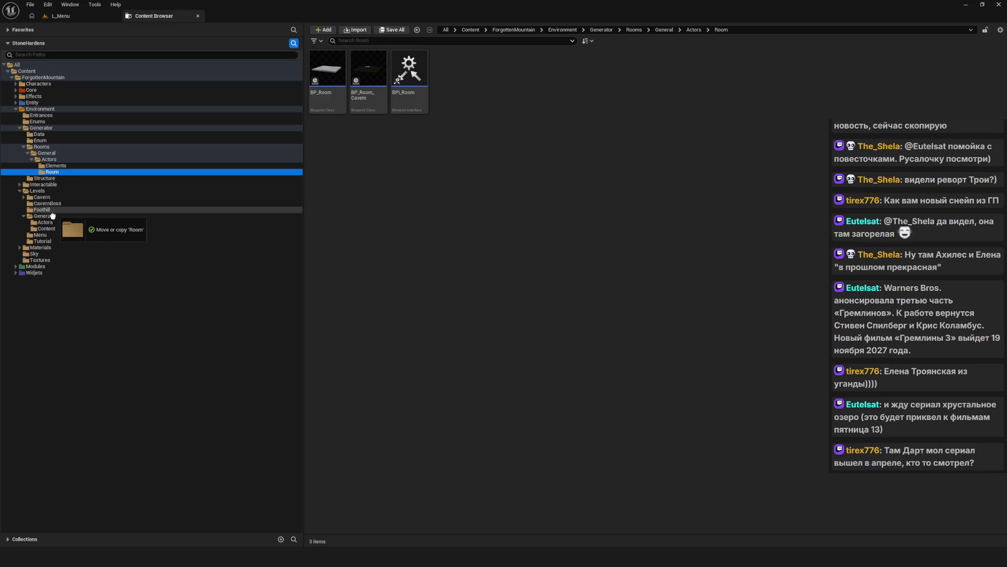
left_click_drag(50, 226, 49, 231)
left_click(70, 238)
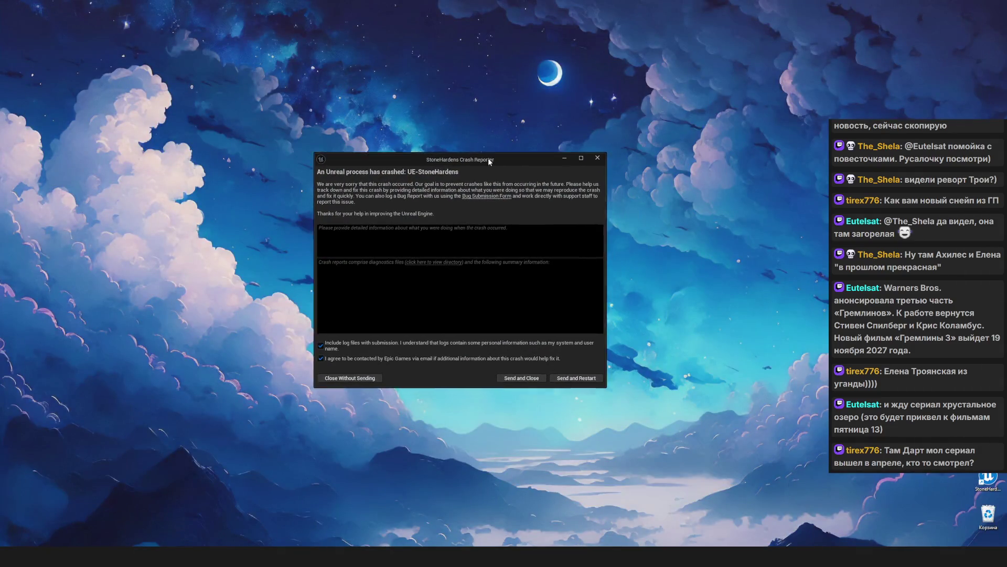
left_click_drag(488, 160, 447, 152)
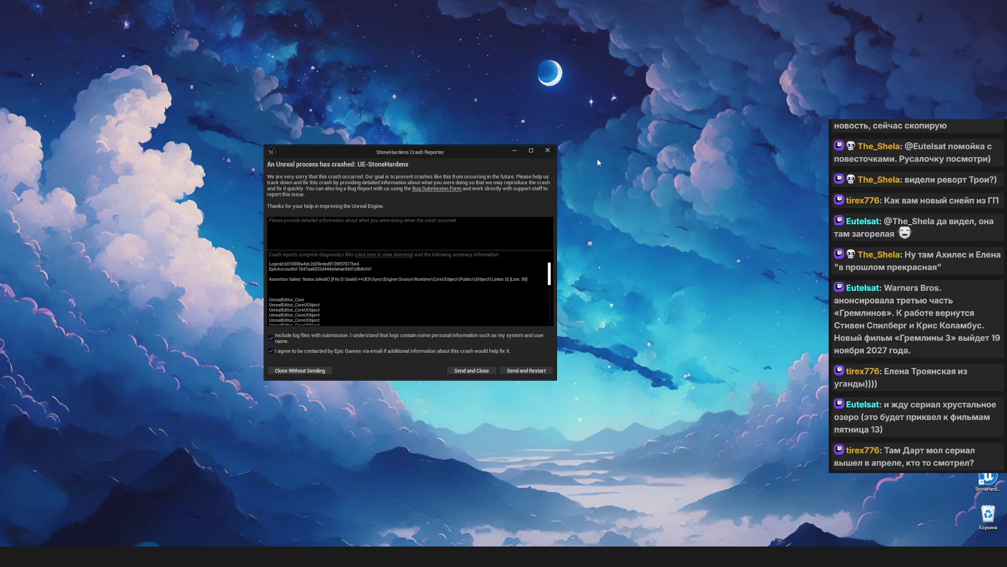
- Close the crash reporter and relaunch the game project from the desktop
left_click(548, 152)
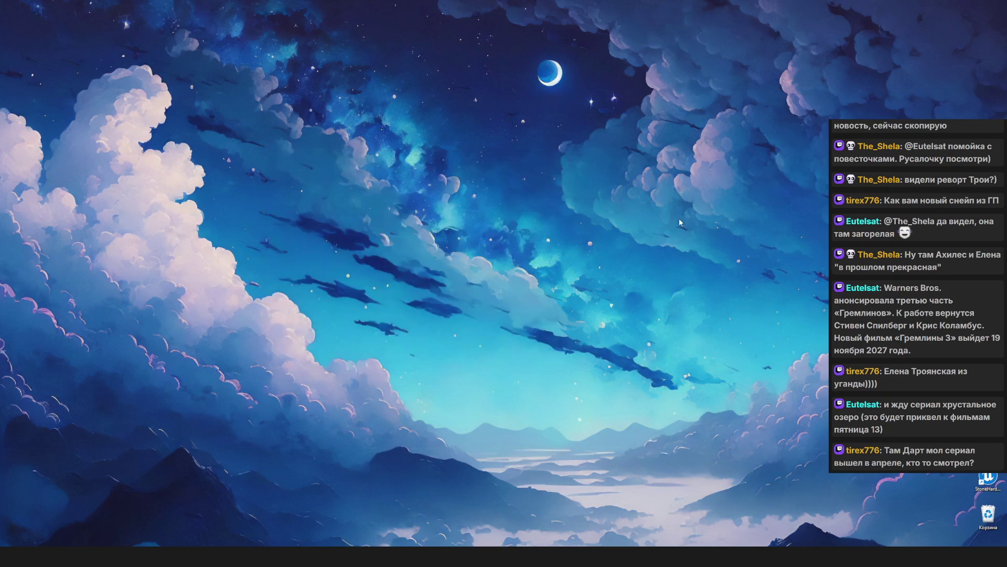
left_click(988, 481)
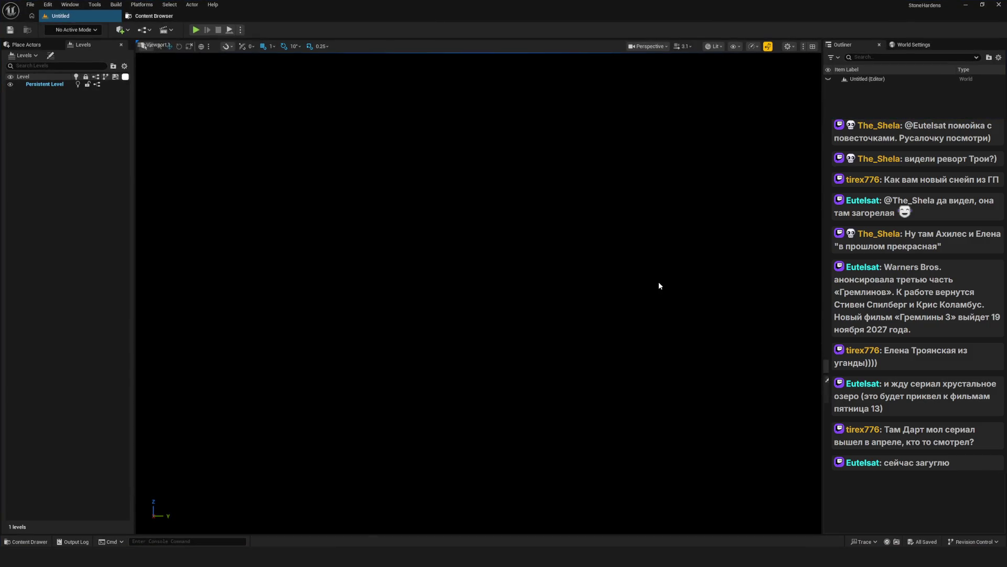
- Return to the Content Browser and browse Levels/General and its Content folder
left_click(163, 16)
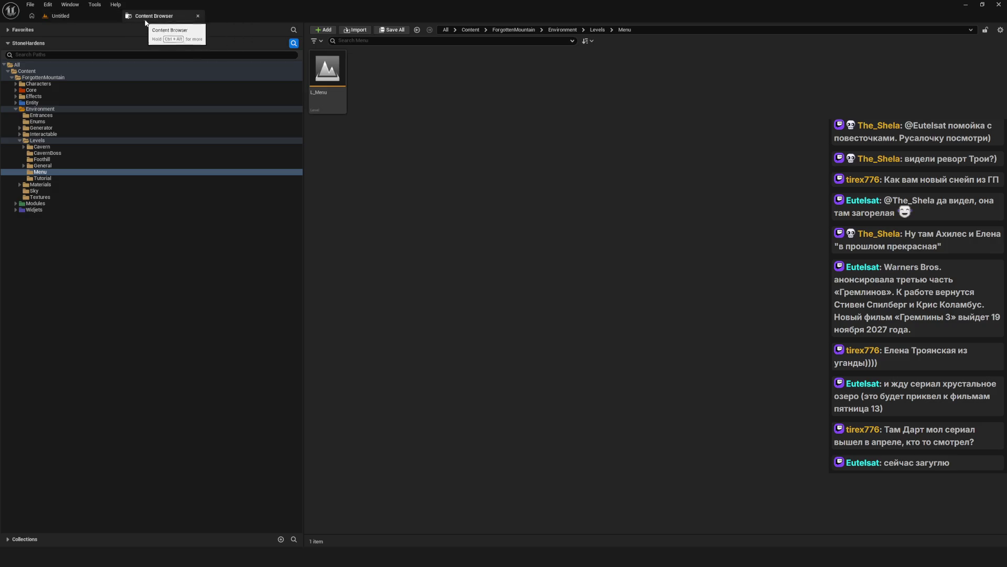
left_click(90, 11)
left_click(147, 15)
left_click(88, 17)
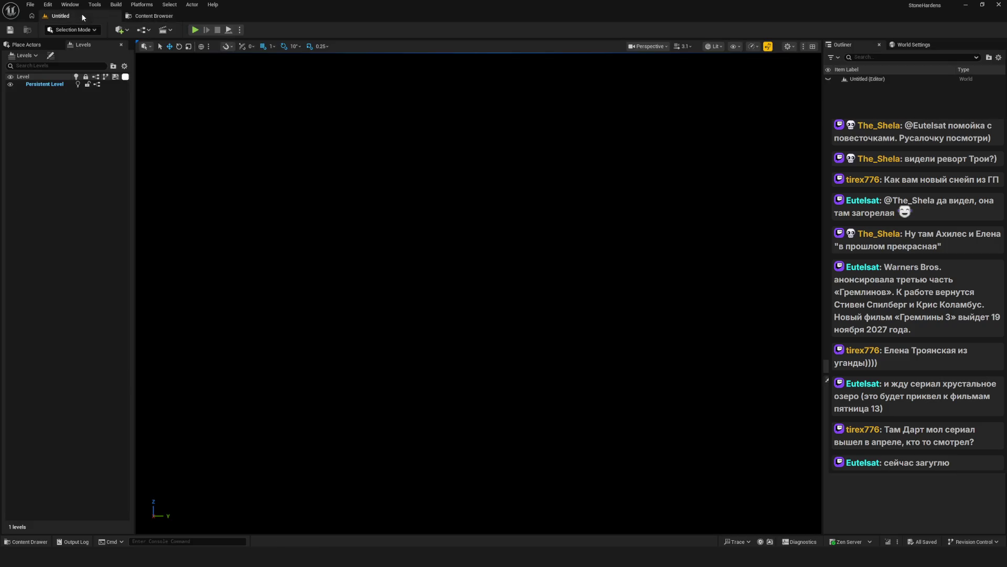
left_click(148, 16)
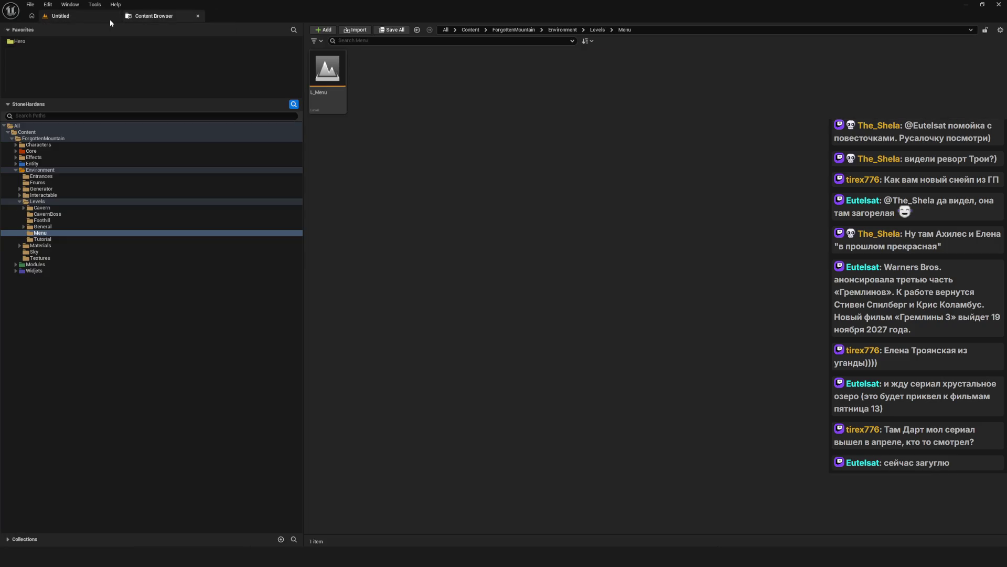
left_click(23, 226)
left_click(52, 239)
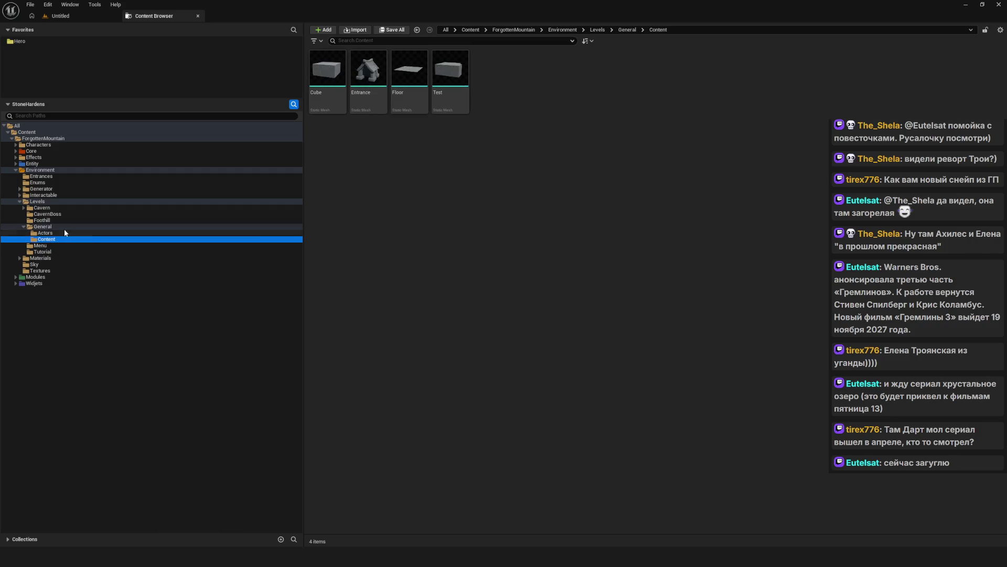
left_click(59, 226)
left_click(58, 233)
left_click(52, 219)
left_click(53, 226)
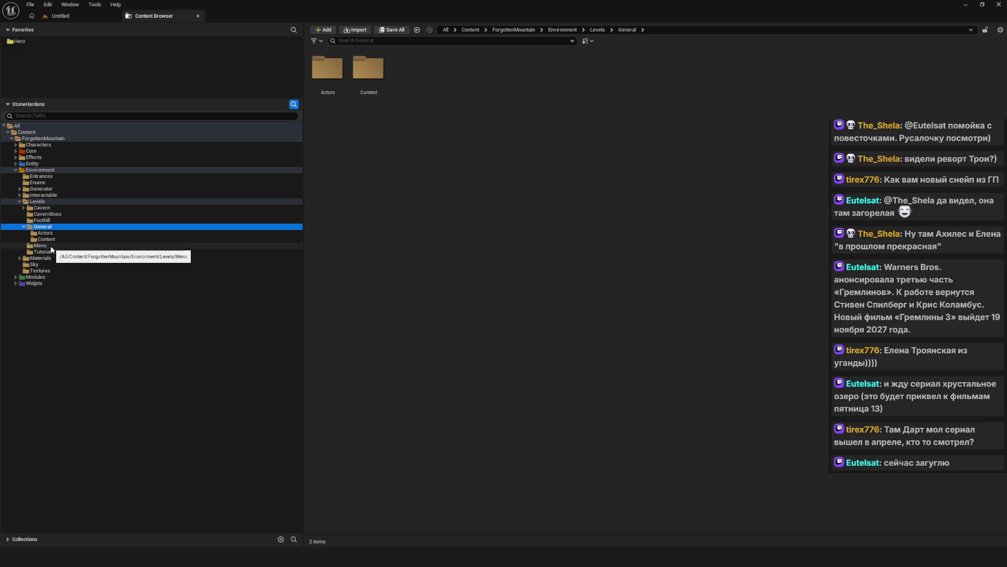
left_click(36, 214)
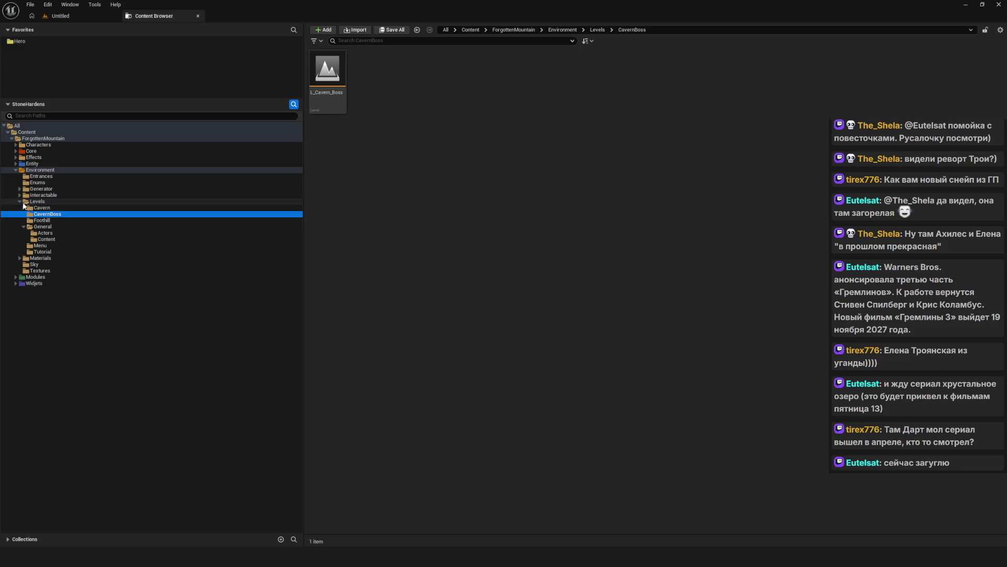
- Expand Generator/Rooms/General/Actors/Room, then open the empty Levels/General/Actors folder
left_click(19, 189)
left_click(24, 208)
left_click(28, 214)
left_click(33, 214)
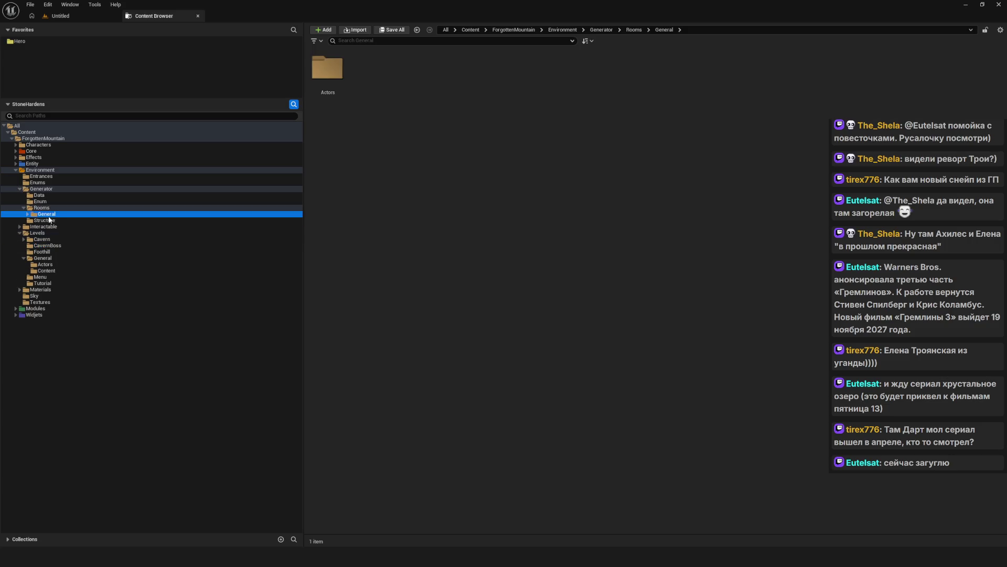
left_click(46, 220)
left_click(31, 220)
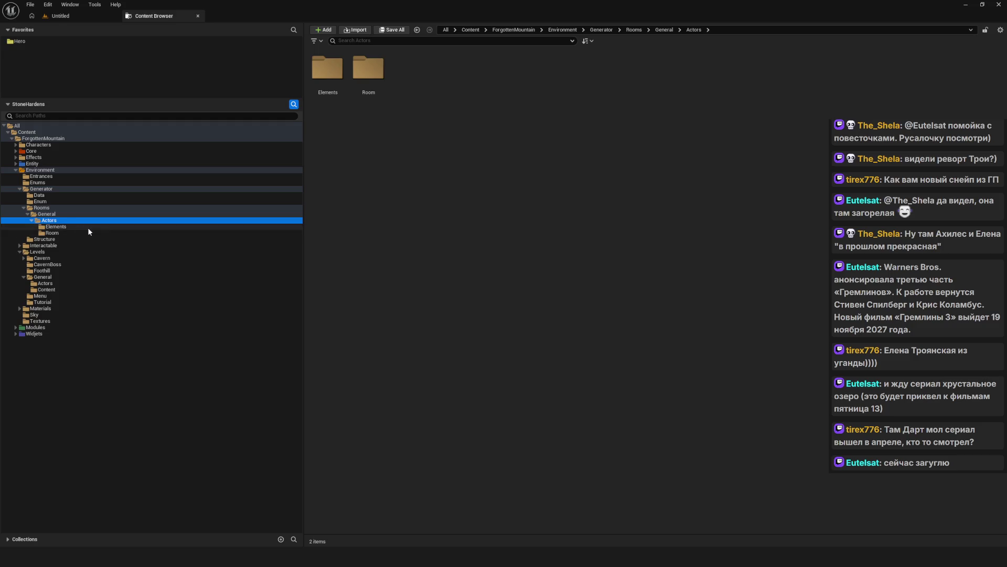
left_click(87, 227)
left_click(62, 233)
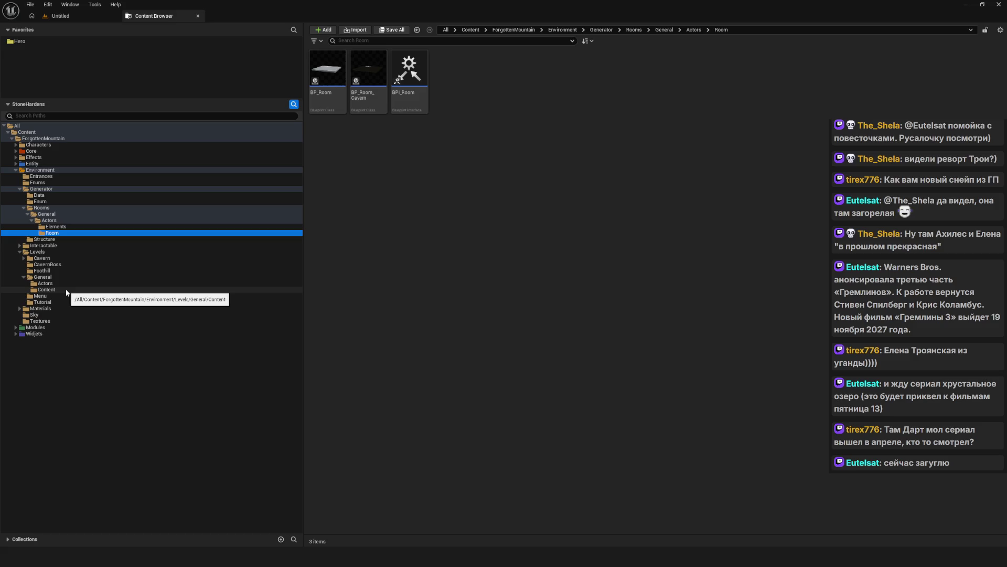
left_click(55, 277)
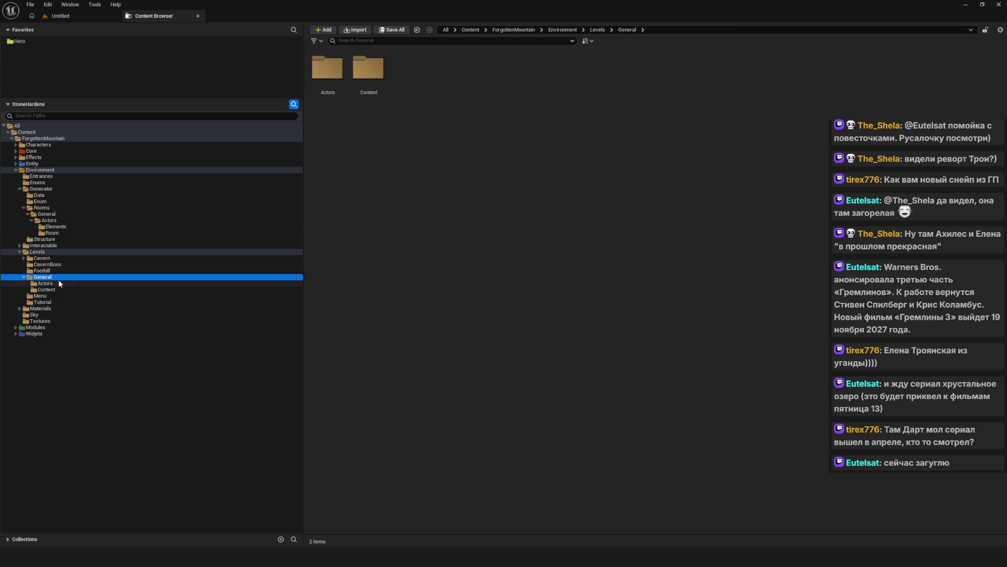
left_click(52, 284)
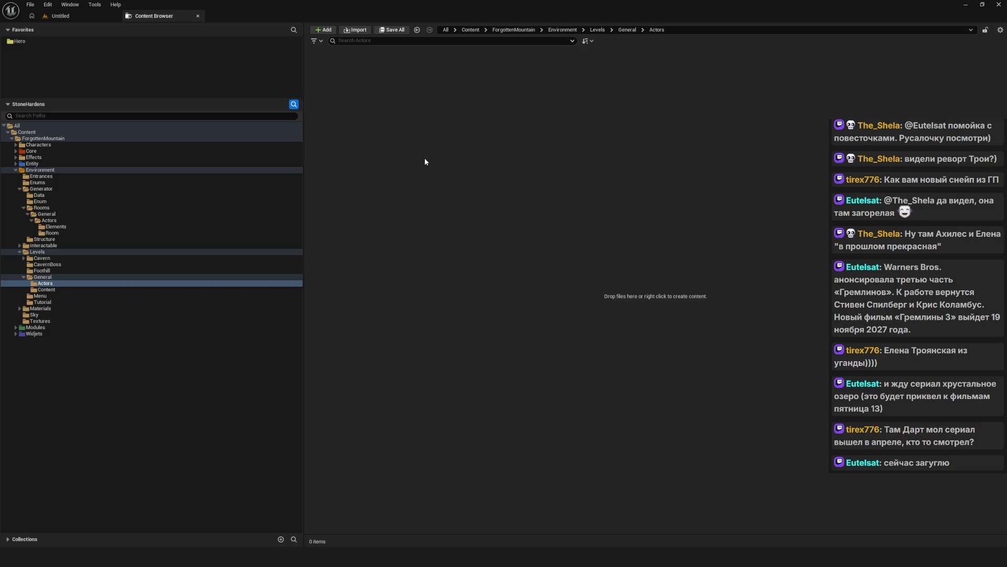
- Create two new folders in Levels/General/Actors, naming the first one Elements
right_click(442, 169)
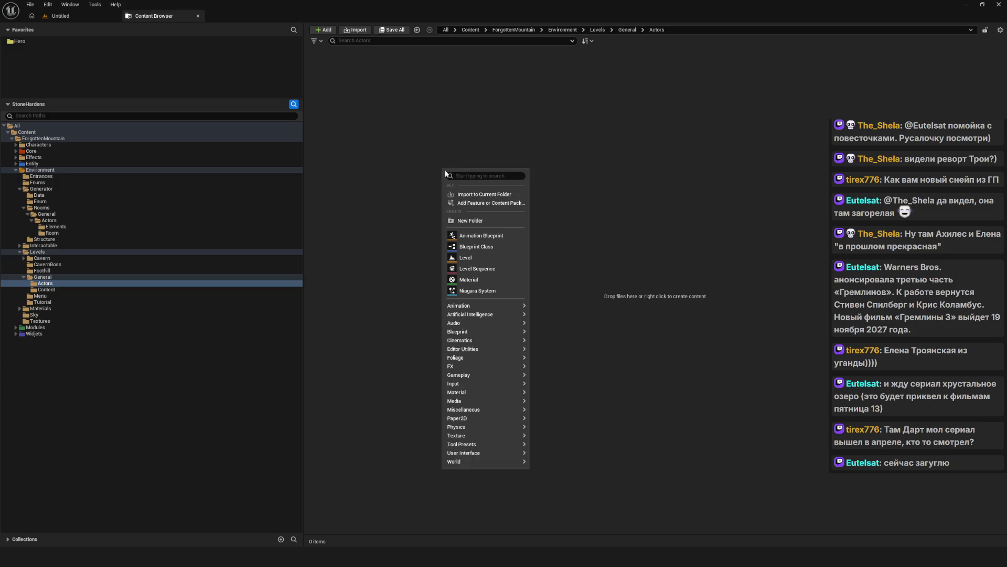
left_click(482, 223)
type("Elements")
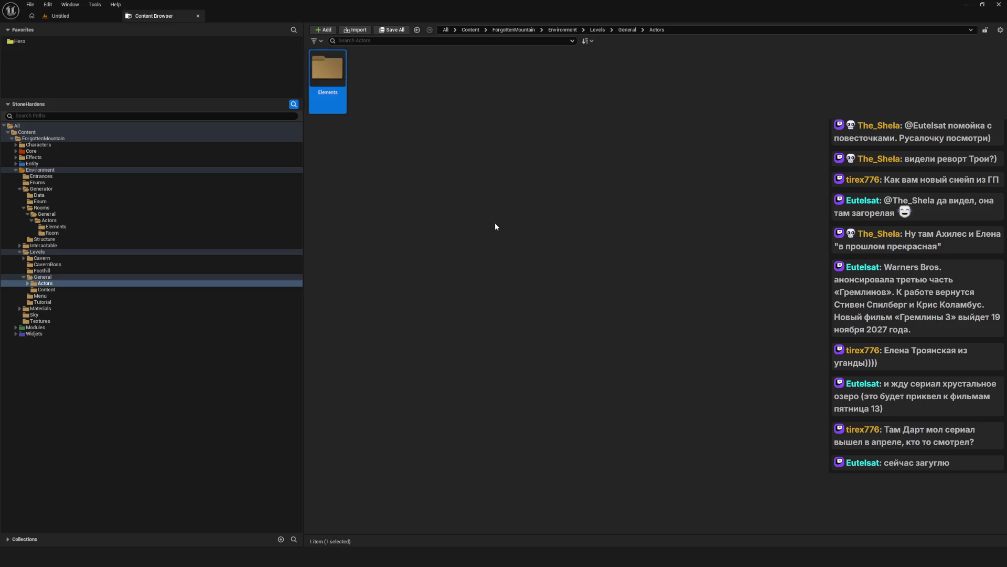
right_click(458, 116)
left_click(524, 165)
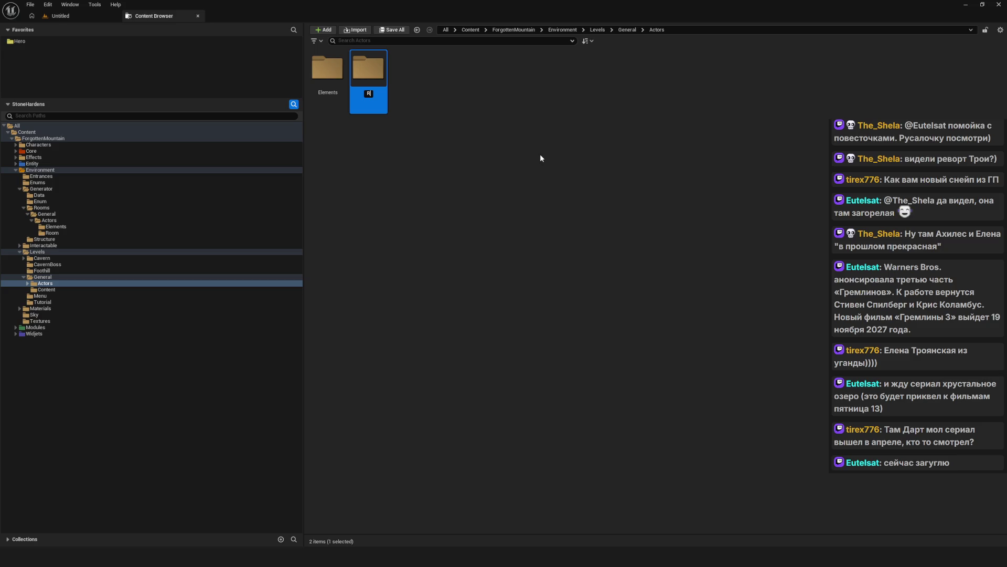
key("Escape")
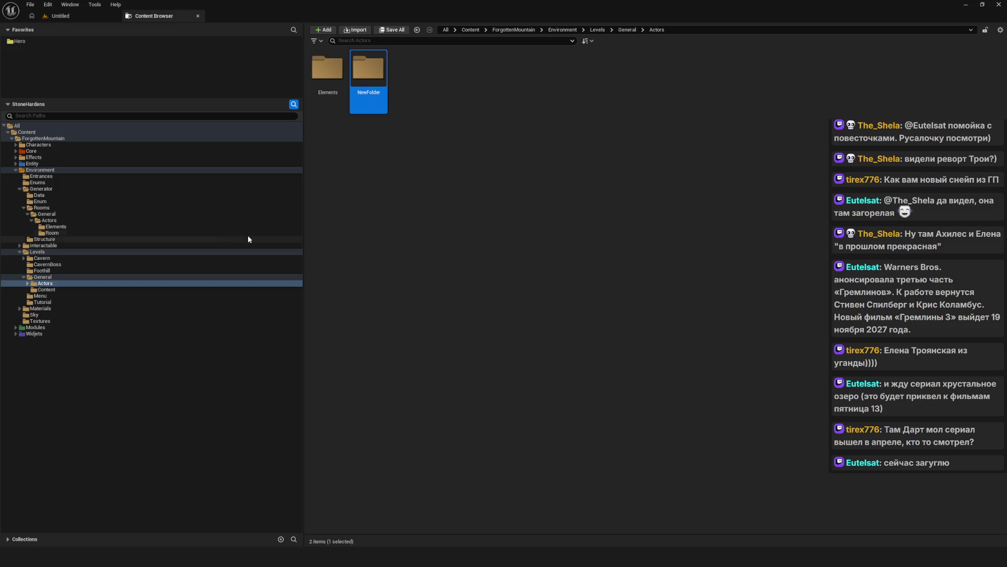
- Rename NewFolder under Levels/General/Actors to BP in the folder tree
left_click(62, 233)
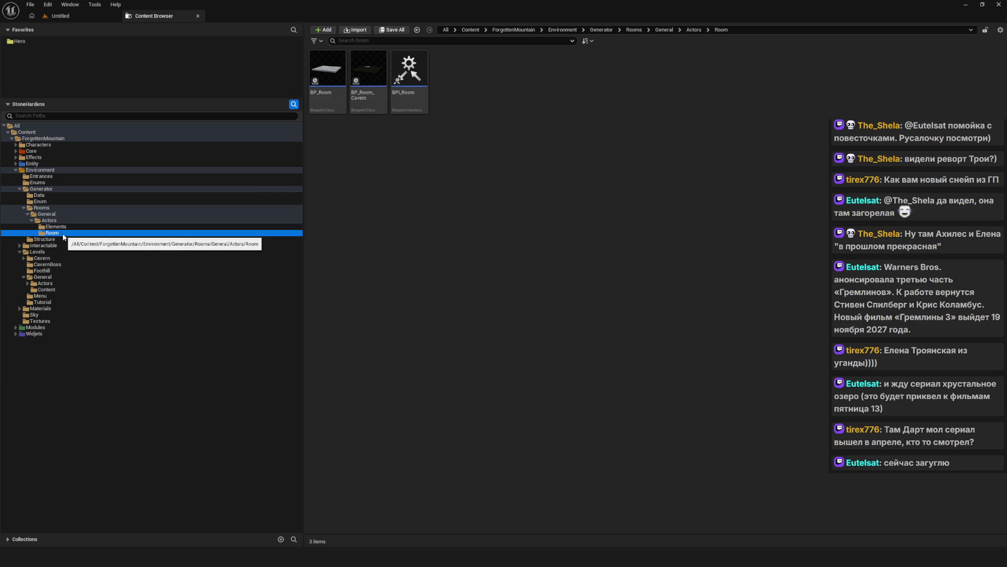
left_click(57, 277)
left_click(55, 284)
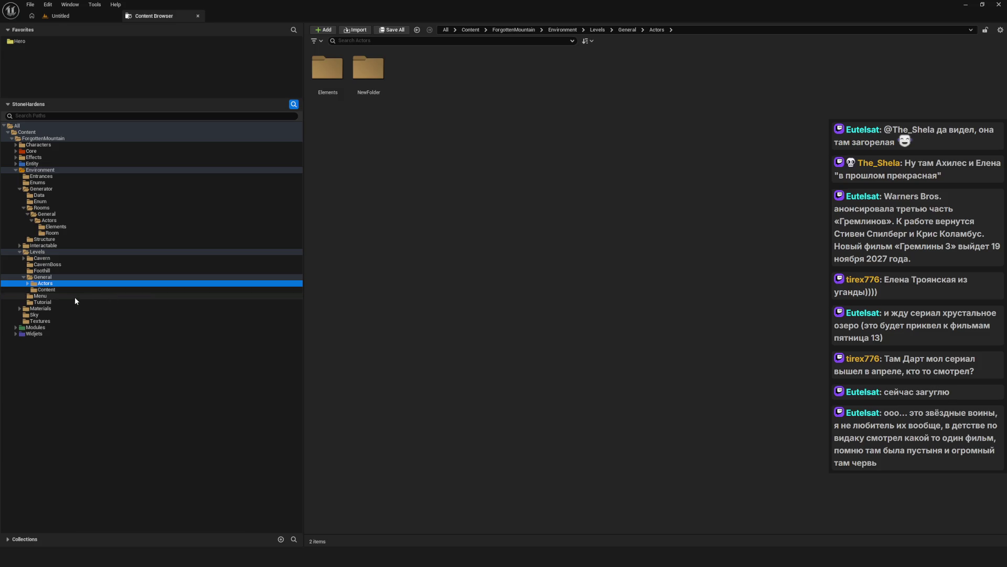
left_click(28, 284)
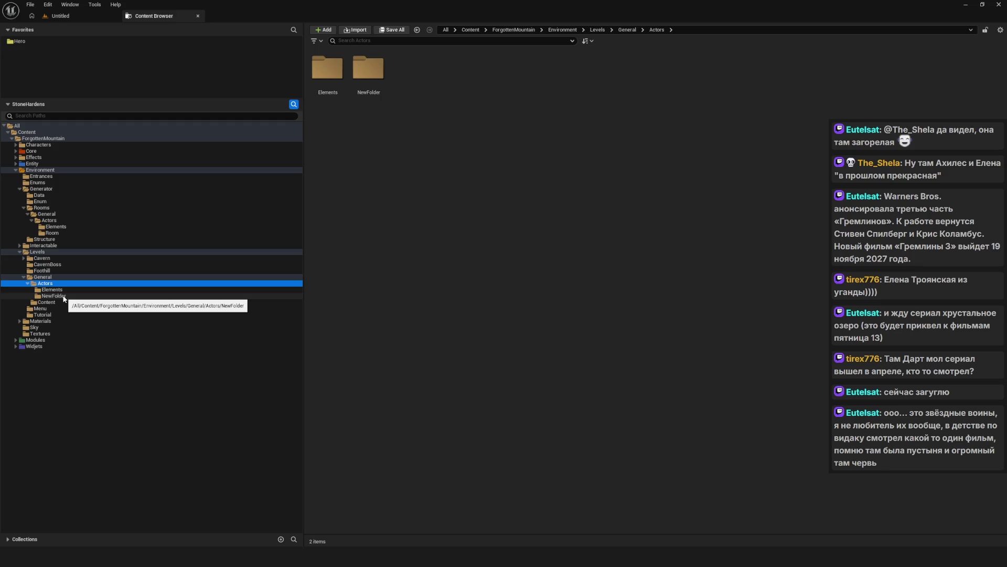
left_click(64, 298)
left_click(65, 298)
type("BP")
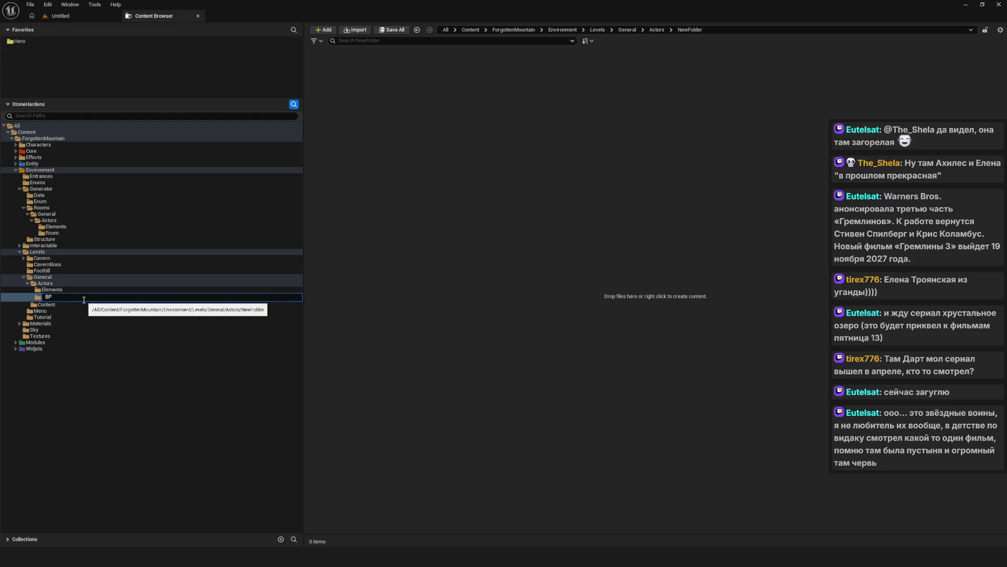
key("Return")
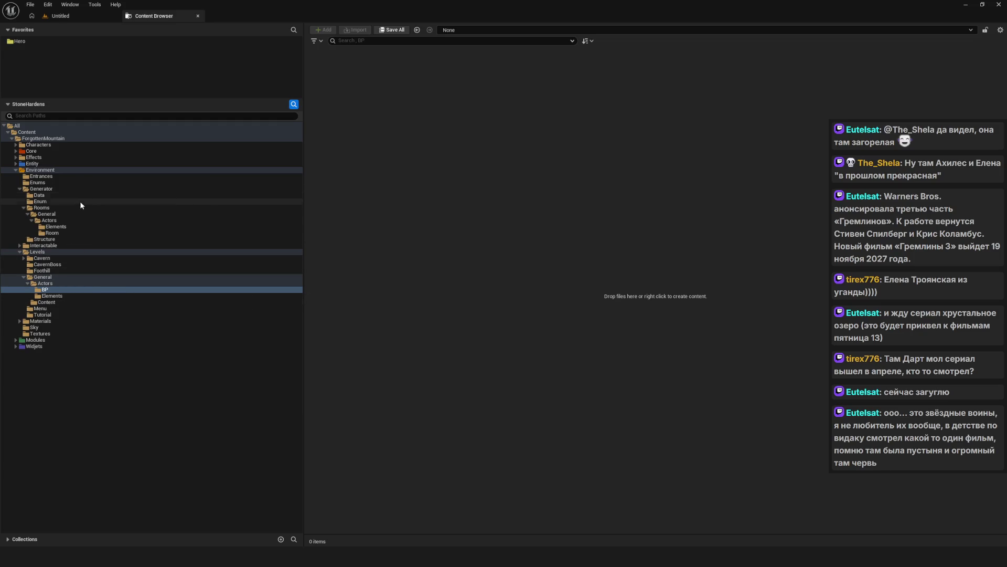
left_click(64, 233)
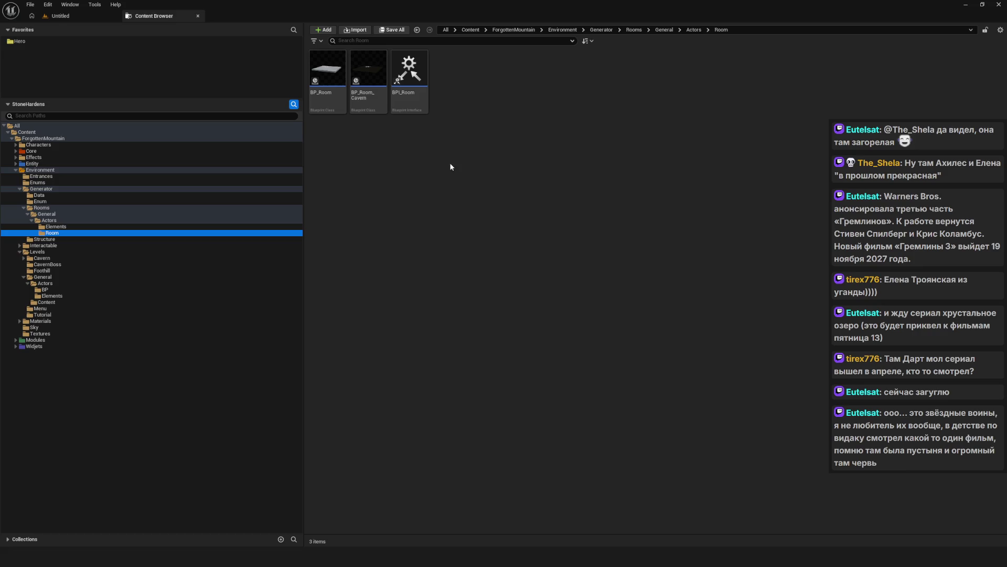
- Move BPI_Room, BP_Room_Cavern and BP_Room into Levels/General/Actors/BP and check that the old Room folder is empty
left_click(414, 78)
mouse_move(414, 78)
left_mouse_down()
mouse_move(384, 205)
mouse_move(237, 219)
mouse_move(74, 269)
mouse_move(68, 288)
left_mouse_up()
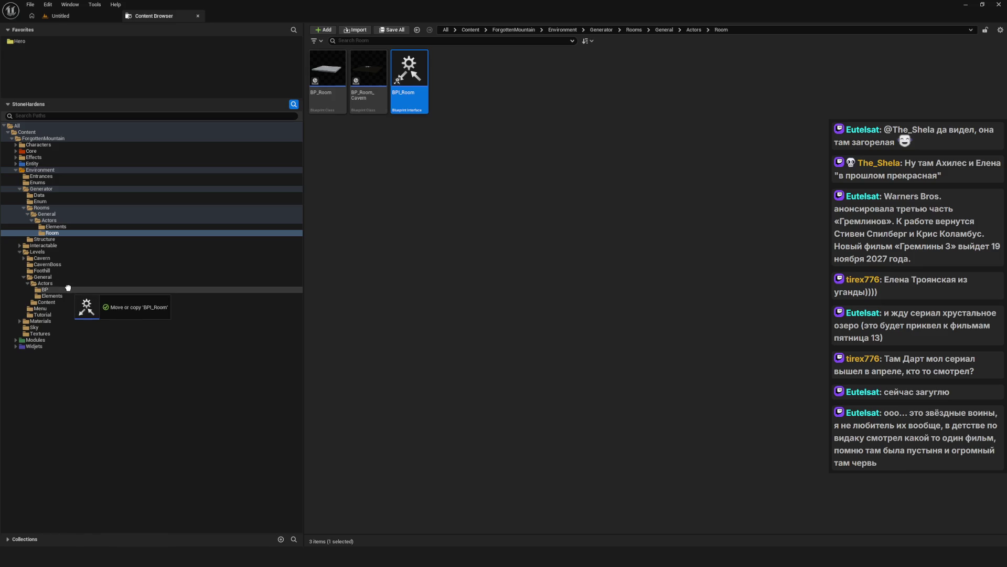
left_click_drag(68, 288, 67, 287)
left_click(87, 303)
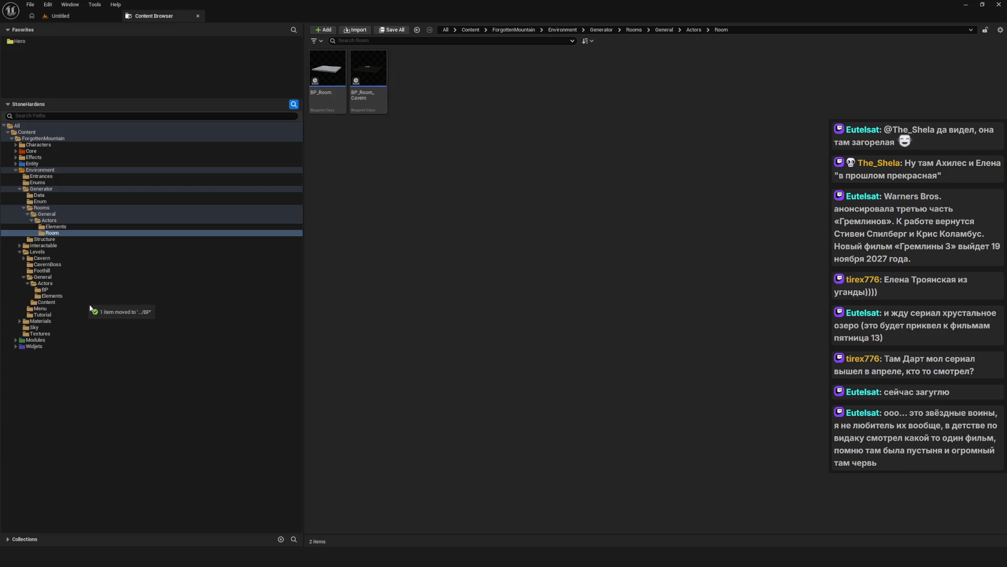
mouse_move(373, 75)
left_mouse_down()
mouse_move(97, 288)
mouse_move(58, 289)
left_mouse_up()
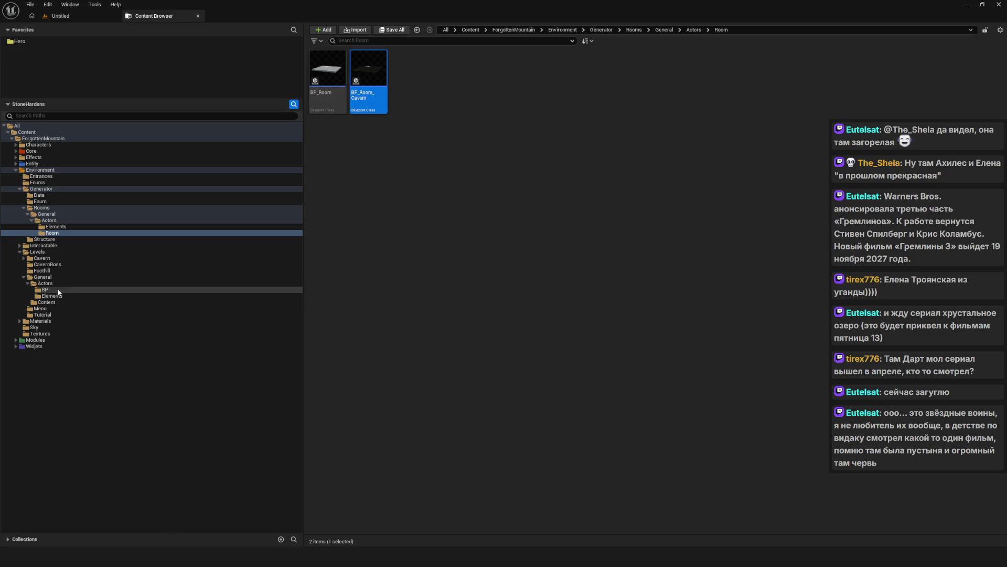
left_click(68, 303)
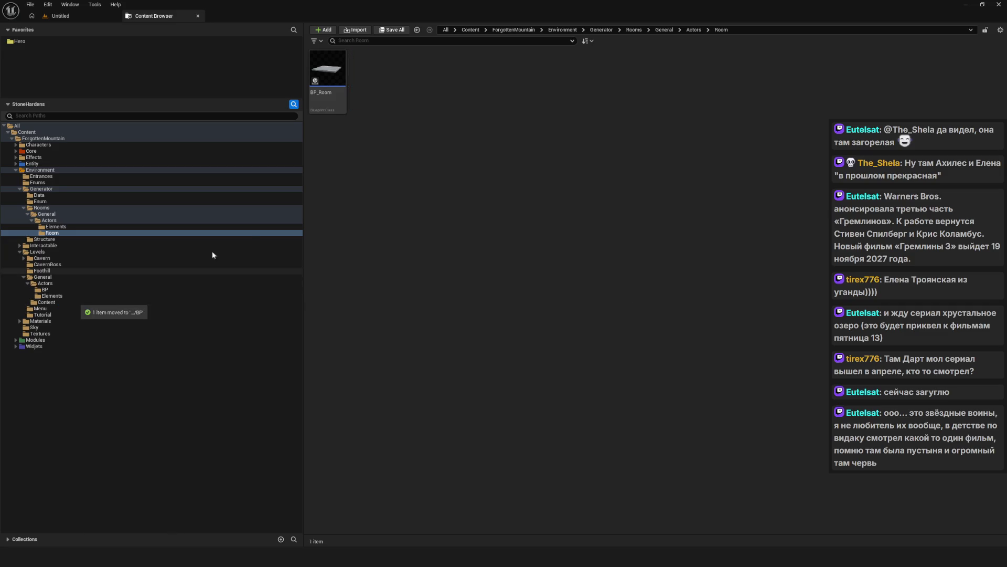
mouse_move(327, 74)
left_mouse_down()
mouse_move(283, 258)
mouse_move(55, 310)
mouse_move(57, 295)
left_mouse_up()
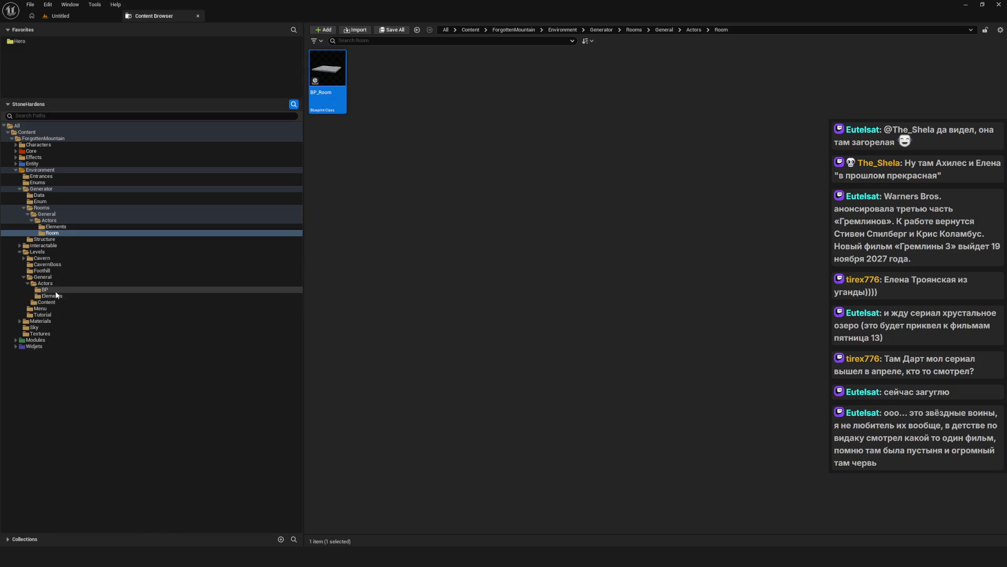
left_click(80, 310)
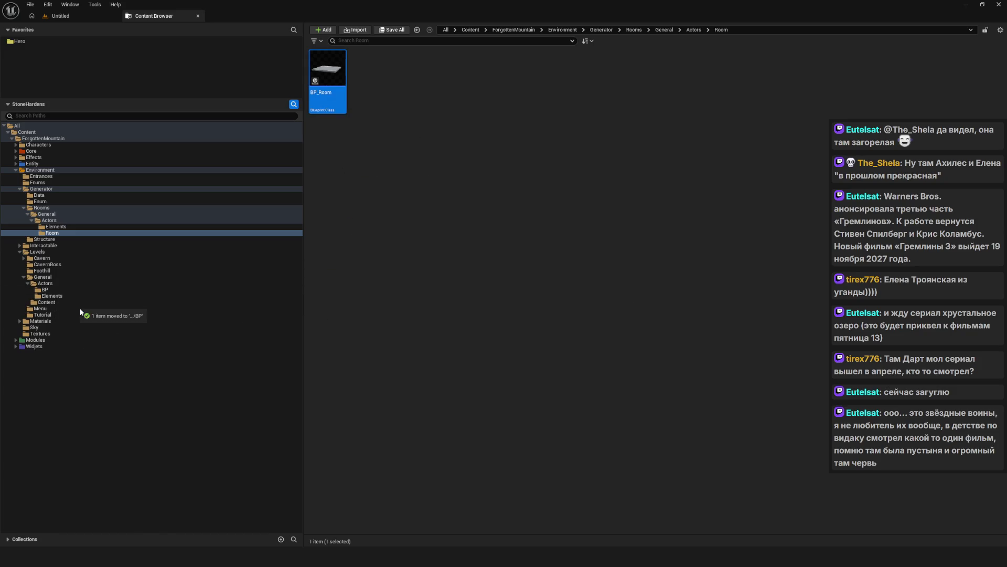
left_click(55, 290)
left_click(58, 235)
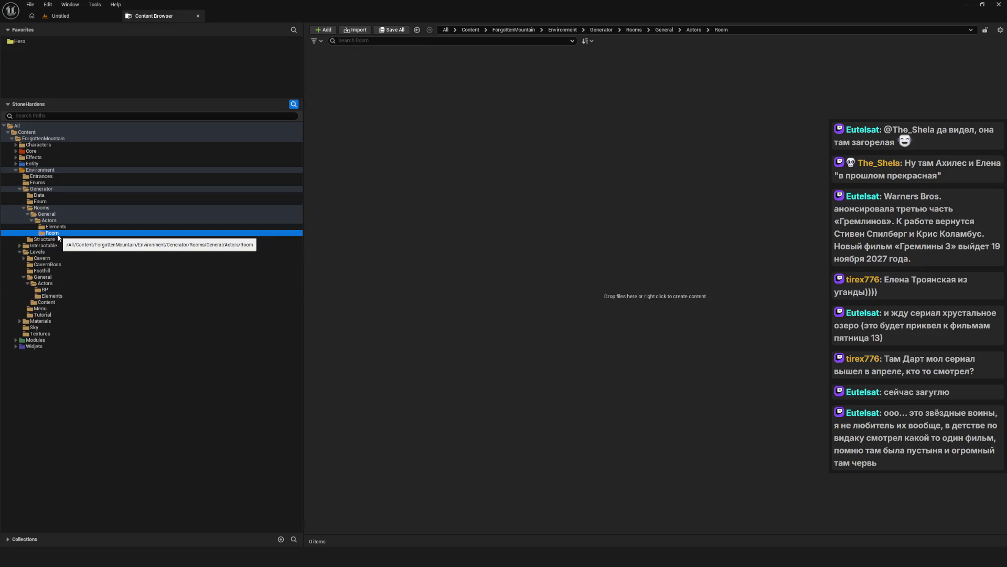
key("Delete")
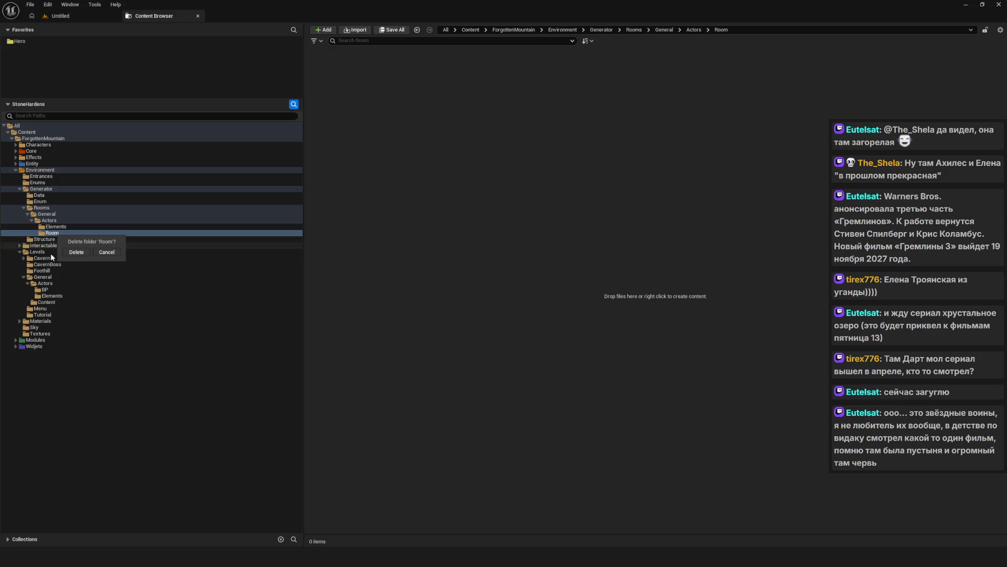
left_click(64, 253)
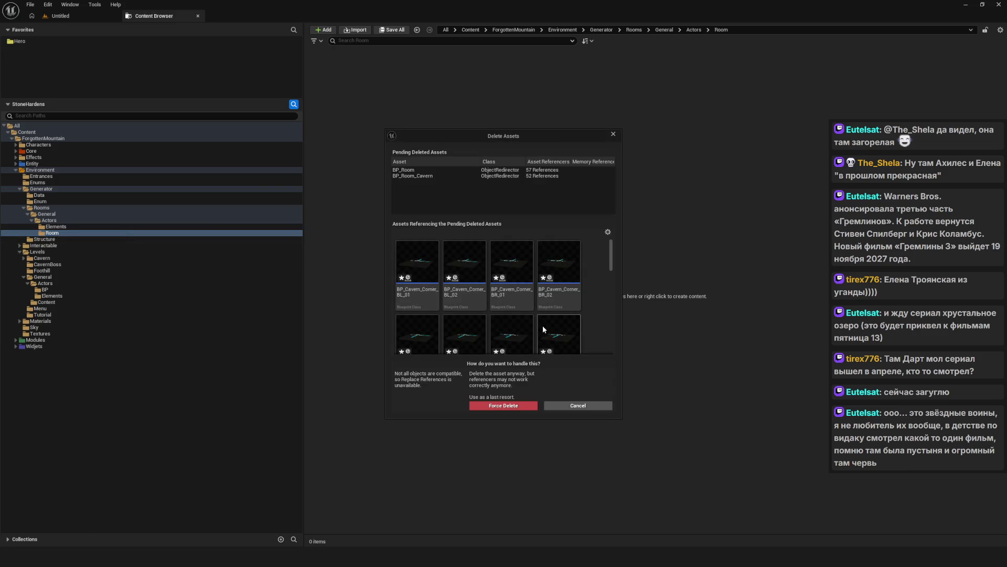
scroll(541, 292, "down", 5)
scroll(542, 293, "up", 2)
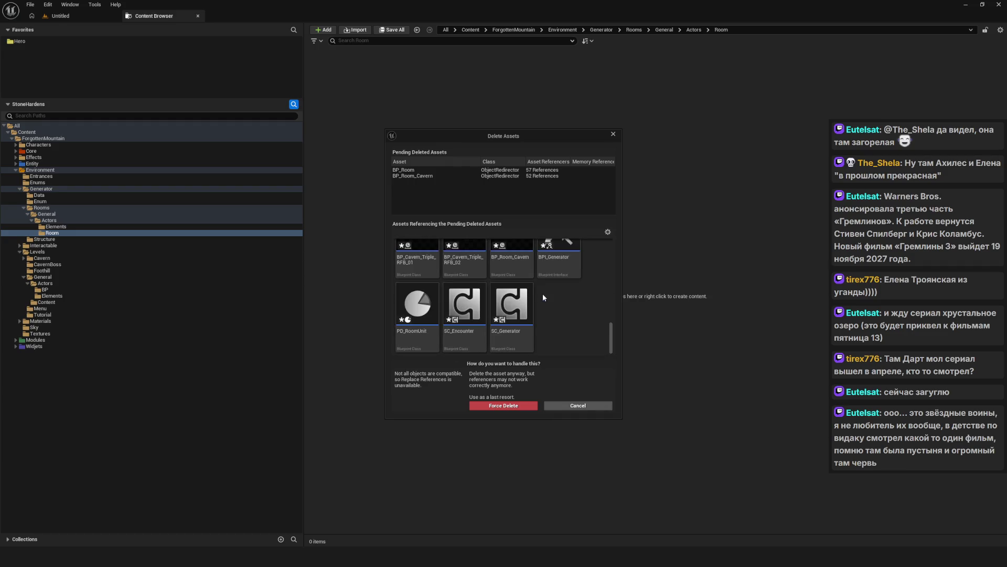
left_click(580, 405)
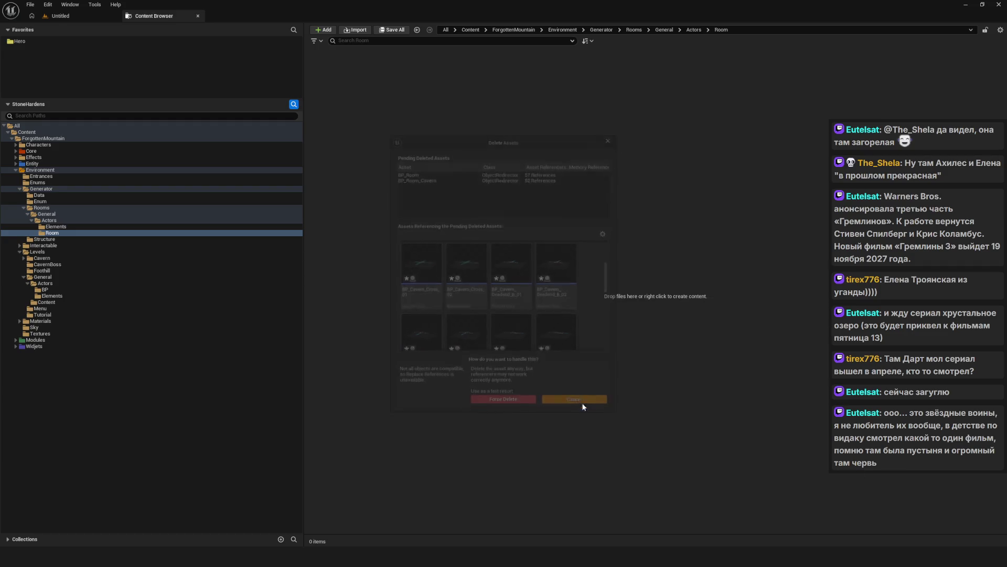
key("Up")
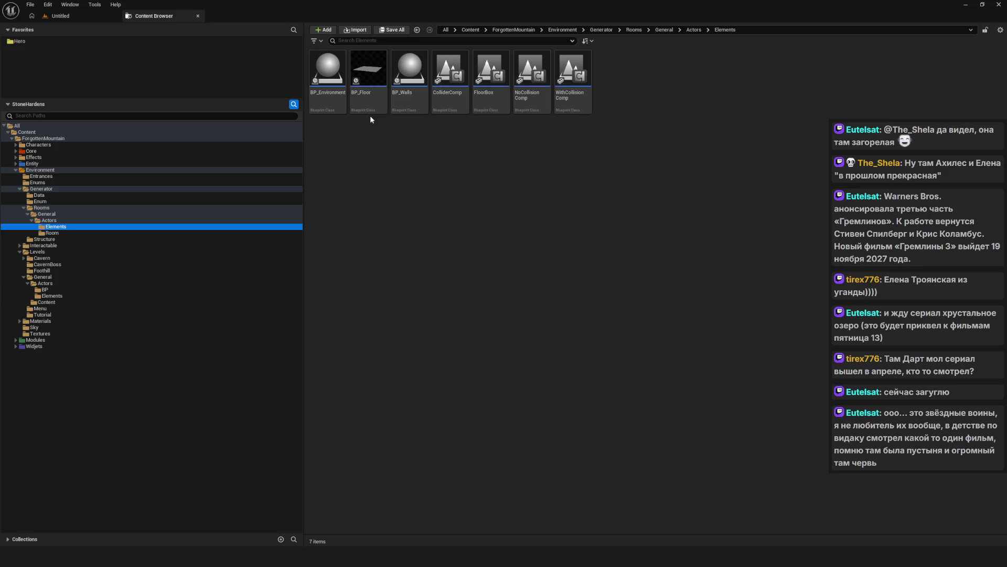
- Move WithCollisionComp, NoCollisionComp, FloorBox, ColliderComp and BP_Walls into Levels/General/Actors/Elements
mouse_move(573, 78)
left_mouse_down()
mouse_move(233, 303)
mouse_move(70, 294)
left_mouse_up()
left_click(106, 307)
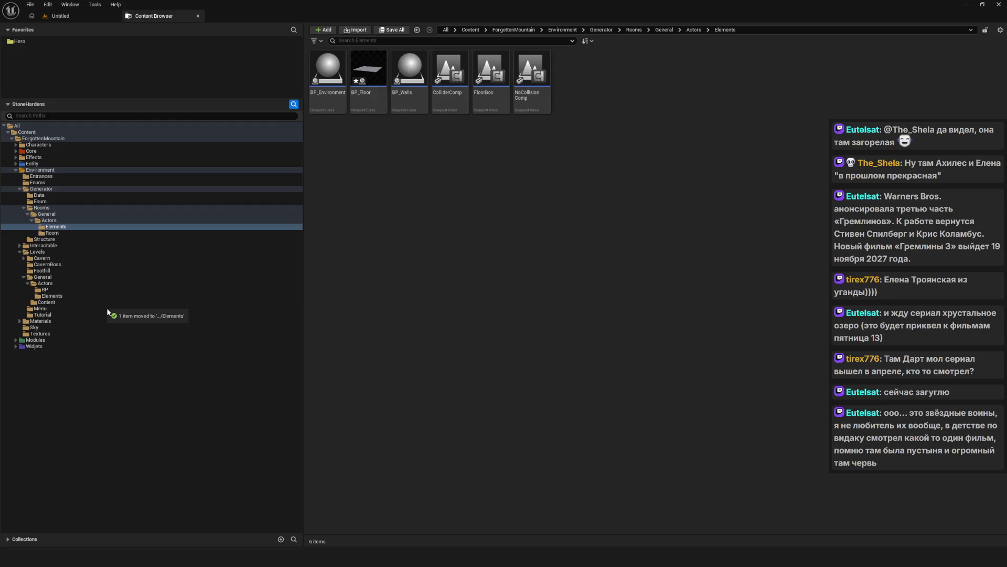
left_click_drag(535, 82, 71, 315)
left_click(97, 317)
mouse_move(491, 79)
left_mouse_down()
mouse_move(135, 310)
mouse_move(62, 311)
mouse_move(62, 298)
left_mouse_up()
left_click(92, 310)
left_click_drag(450, 78, 69, 303)
left_click(89, 329)
mouse_move(409, 79)
left_mouse_down()
mouse_move(255, 208)
mouse_move(66, 313)
mouse_move(58, 296)
left_mouse_up()
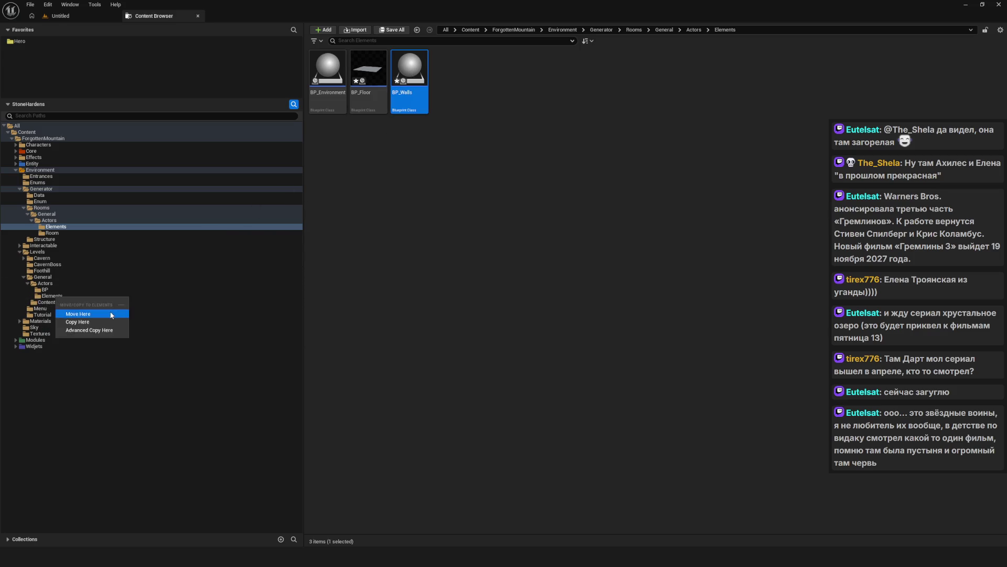
left_click(78, 313)
- Move BP_Floor and BP_Environment there as well, then delete the emptied old Elements folder
left_click_drag(381, 73, 66, 297)
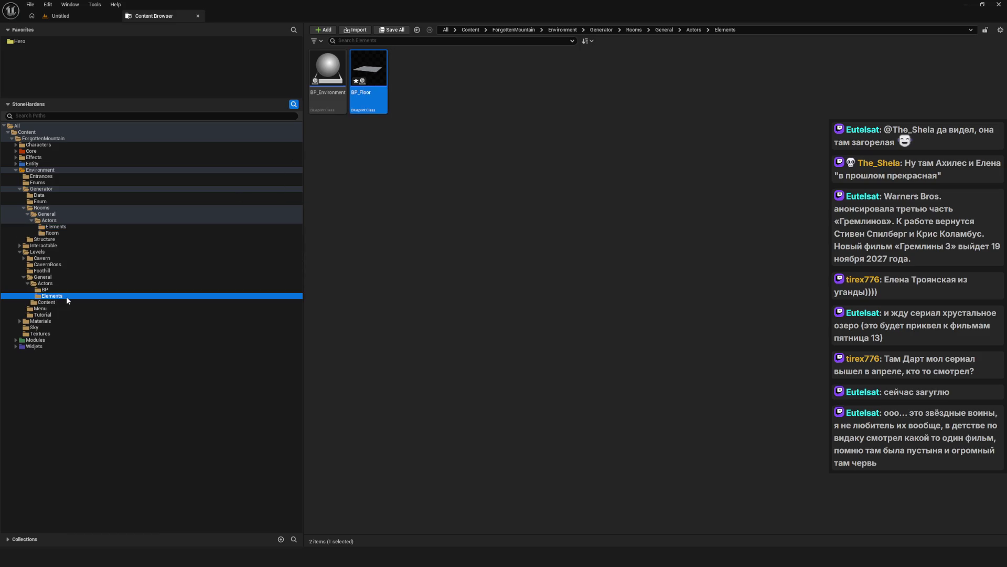
left_click(58, 303)
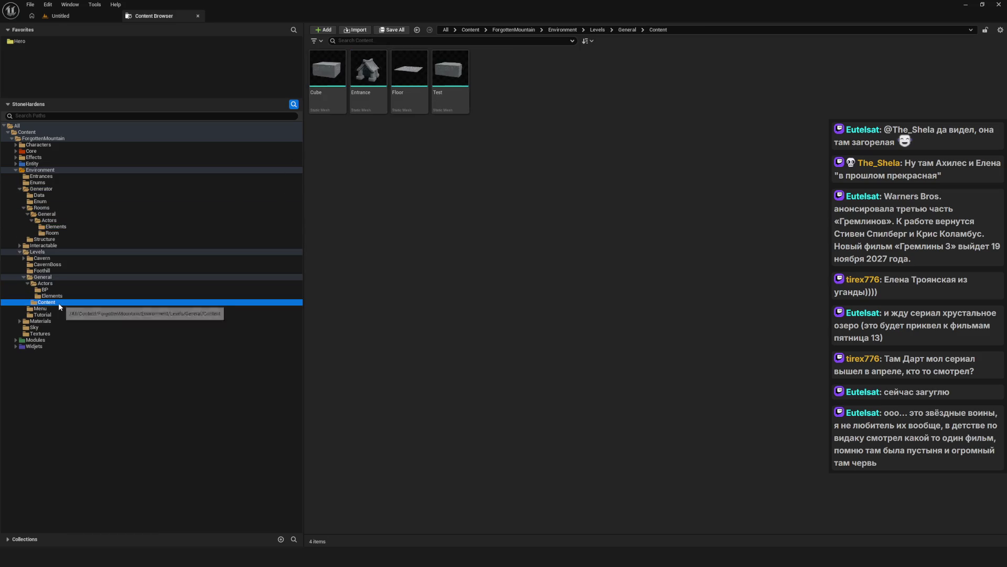
left_click(61, 295)
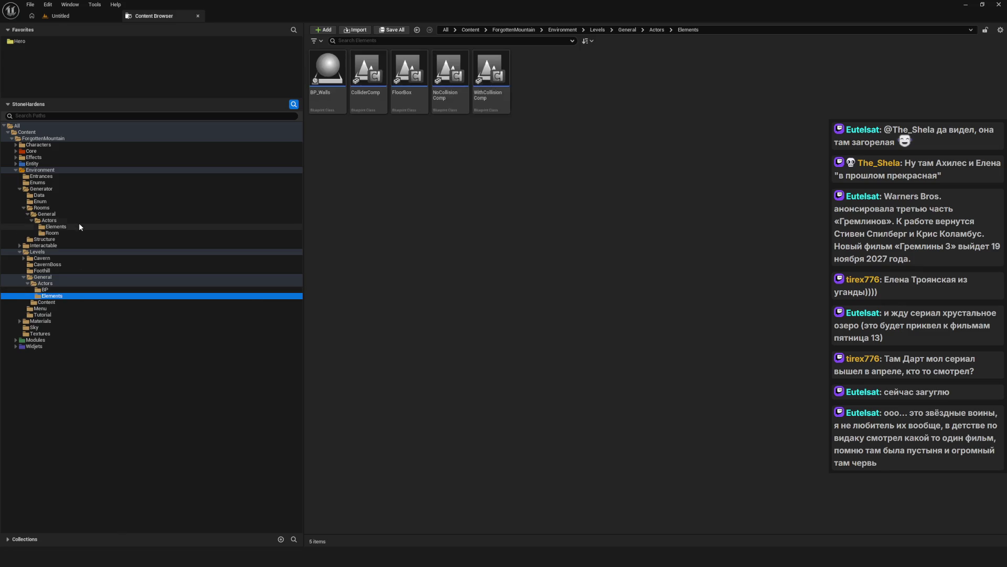
left_click(59, 227)
mouse_move(381, 79)
left_mouse_down()
mouse_move(128, 297)
mouse_move(71, 295)
left_mouse_up()
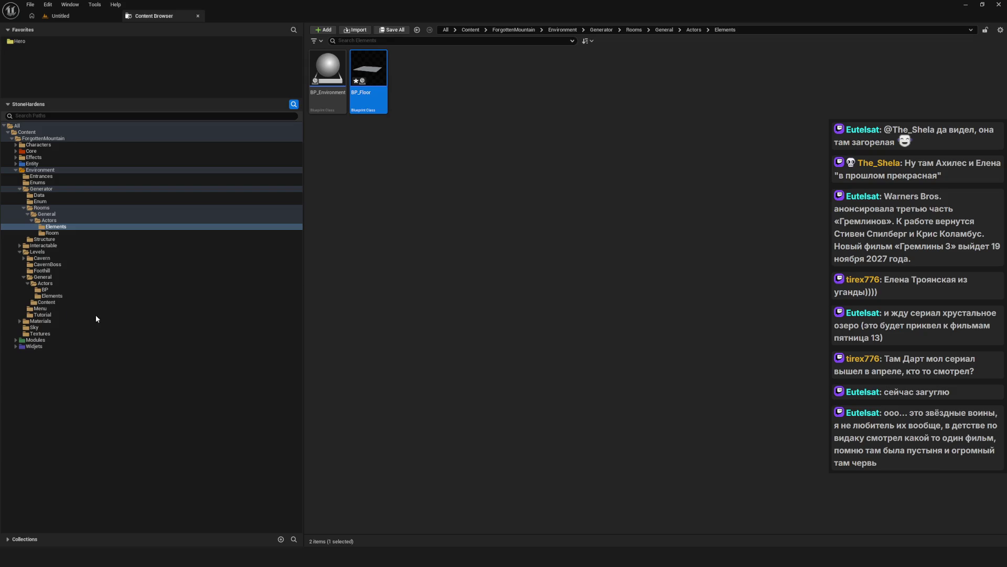
left_click(95, 315)
mouse_move(331, 79)
left_mouse_down()
mouse_move(190, 318)
mouse_move(74, 296)
left_mouse_up()
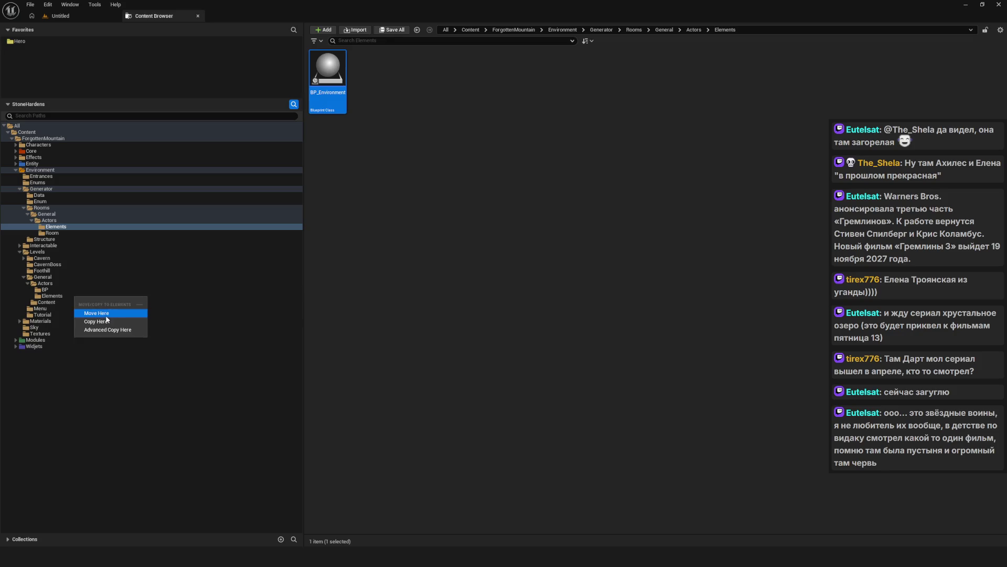
left_click(96, 314)
left_click(61, 226)
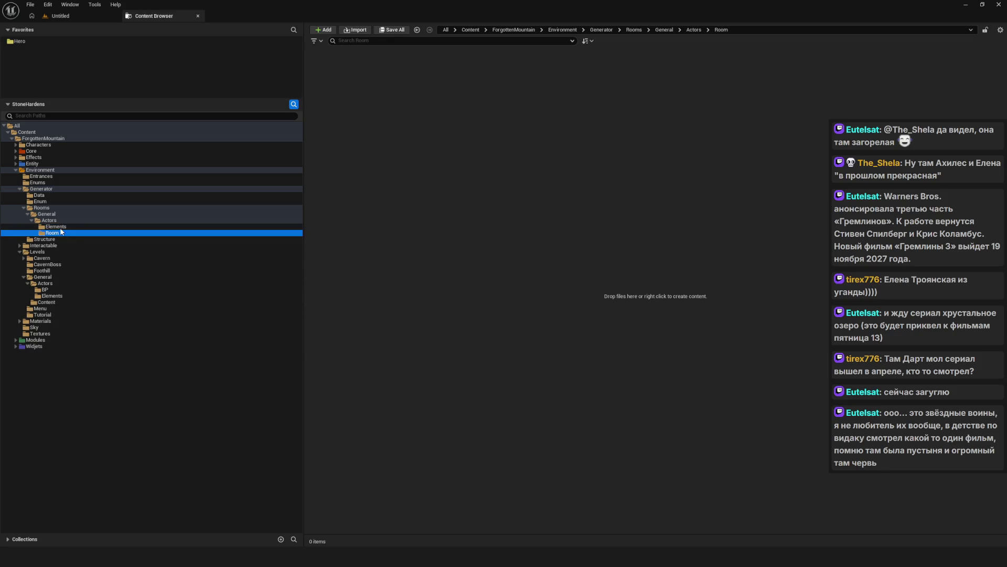
key("Delete")
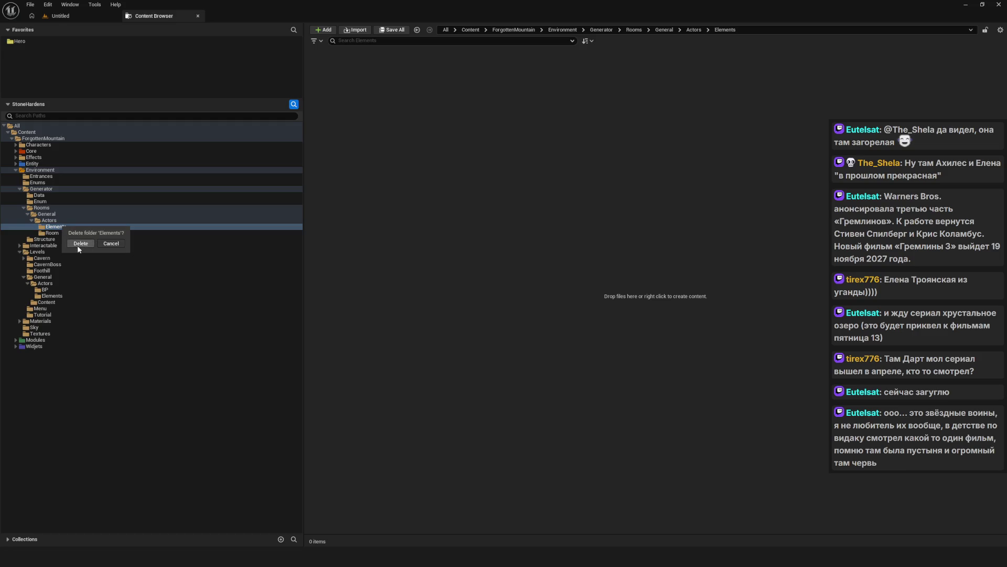
- Confirm deleting the old Elements folder and force-delete its leftover redirector assets
left_click(80, 244)
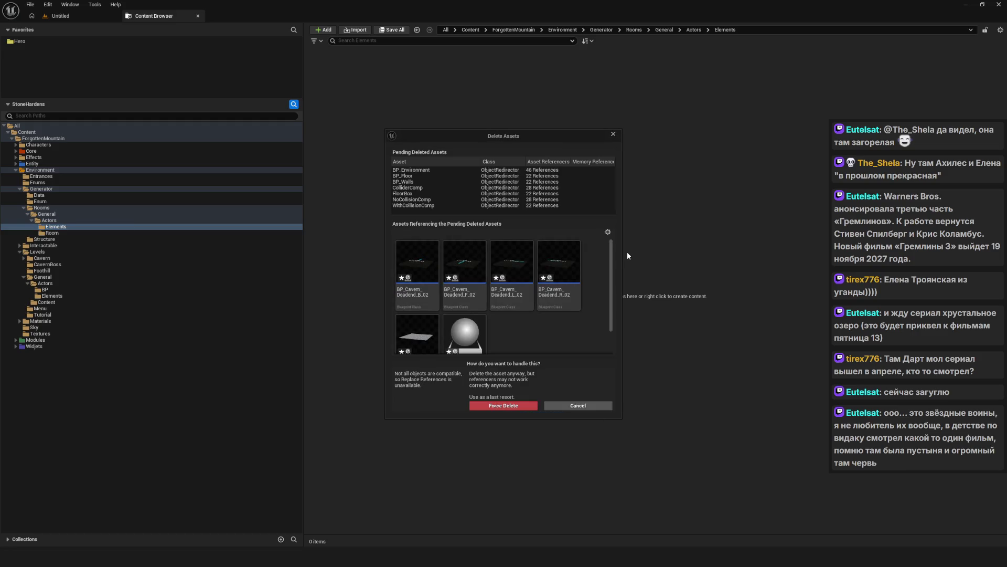
mouse_move(581, 311)
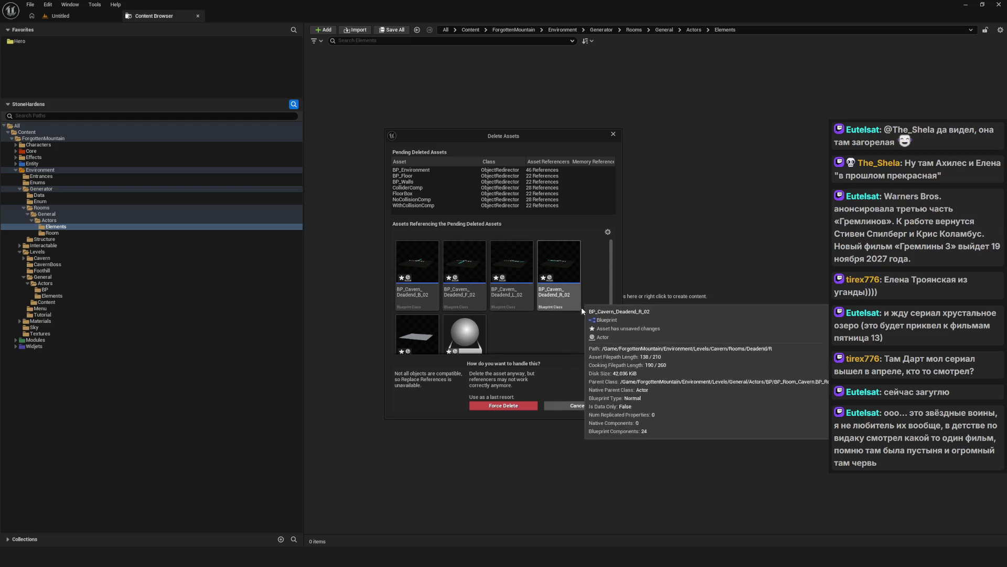
left_click(498, 405)
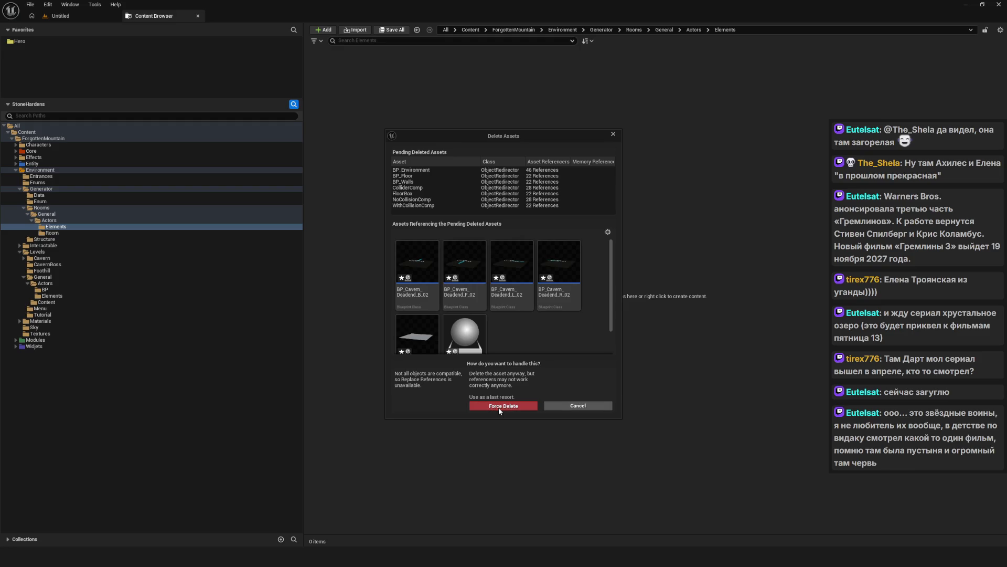
left_click(48, 169)
right_click(47, 169)
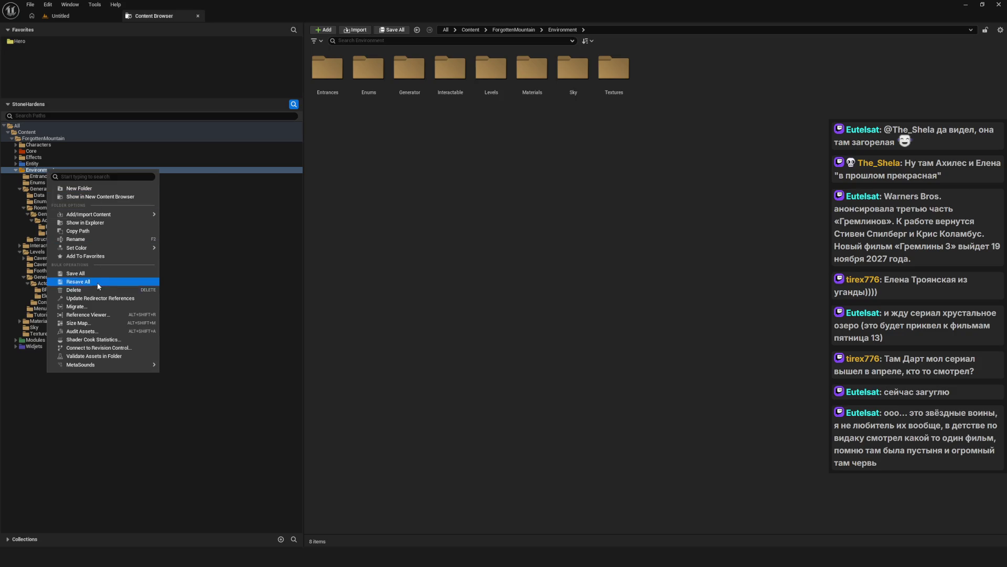
- Update redirector references across the Environment folder and delete the unreferenced redirectors
left_click(105, 298)
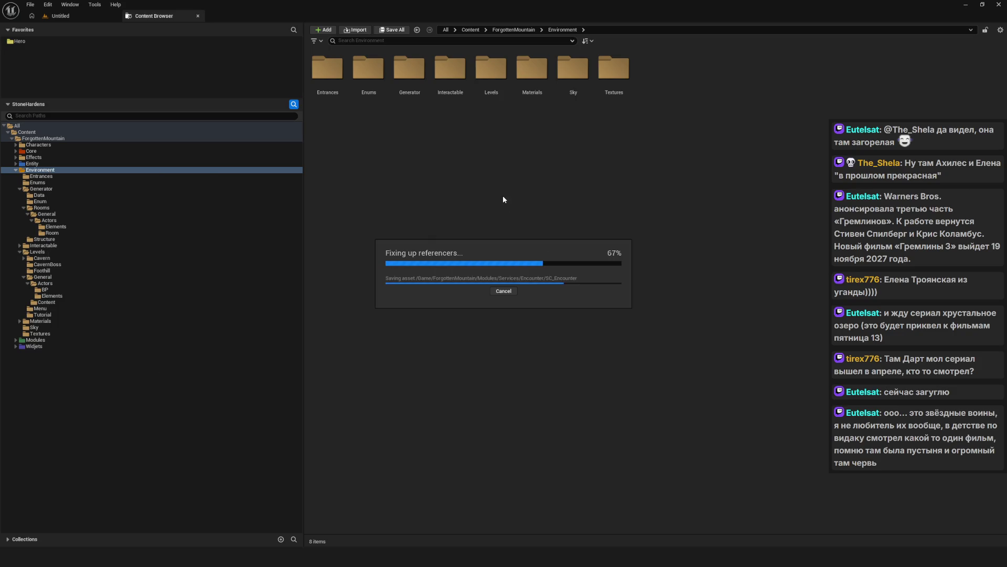
left_click(419, 427)
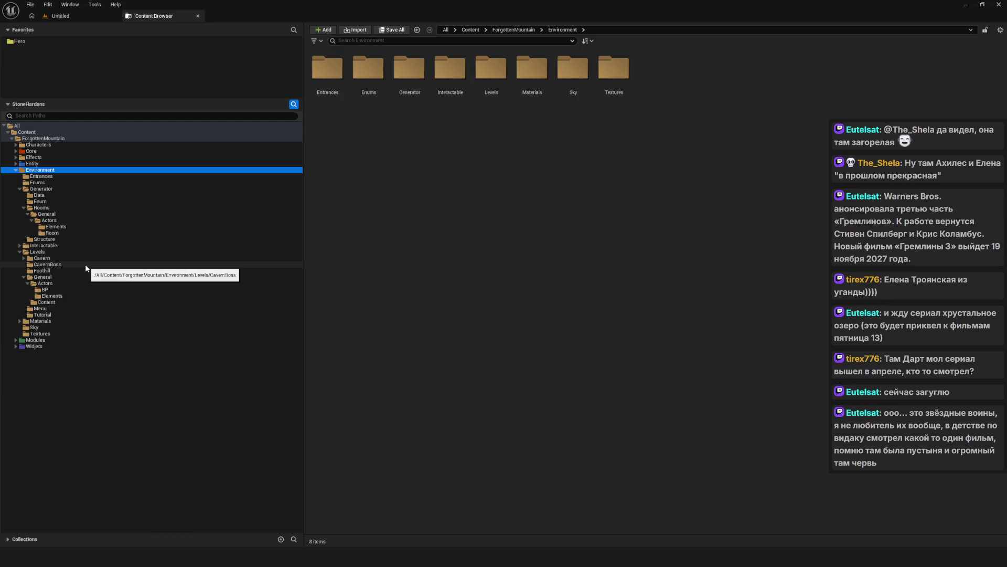
- Check the moved blueprints in Levels/General/Actors/BP, then delete the empty old Elements and Room folders
left_click(50, 277)
left_click(51, 282)
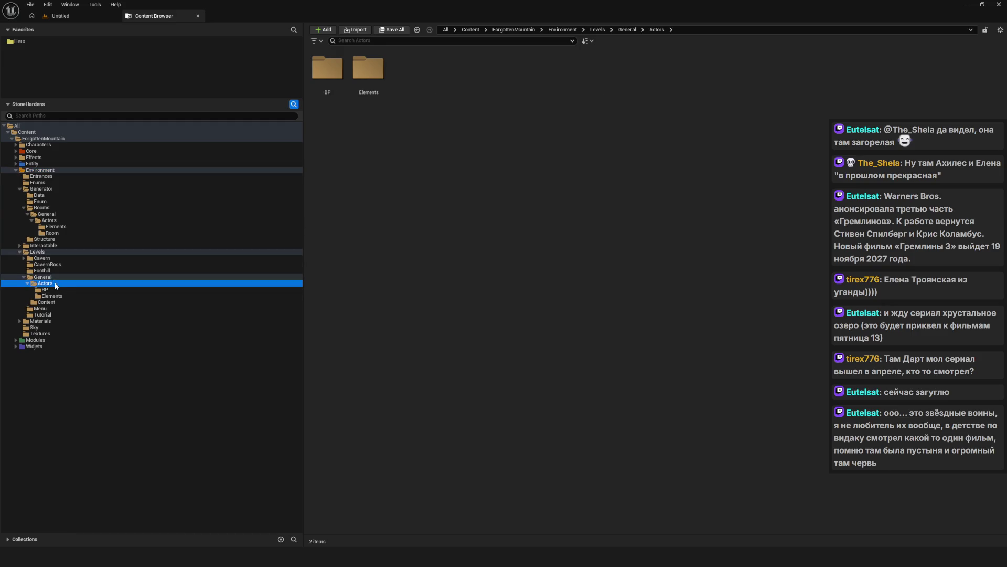
left_click(52, 290)
left_click(58, 232)
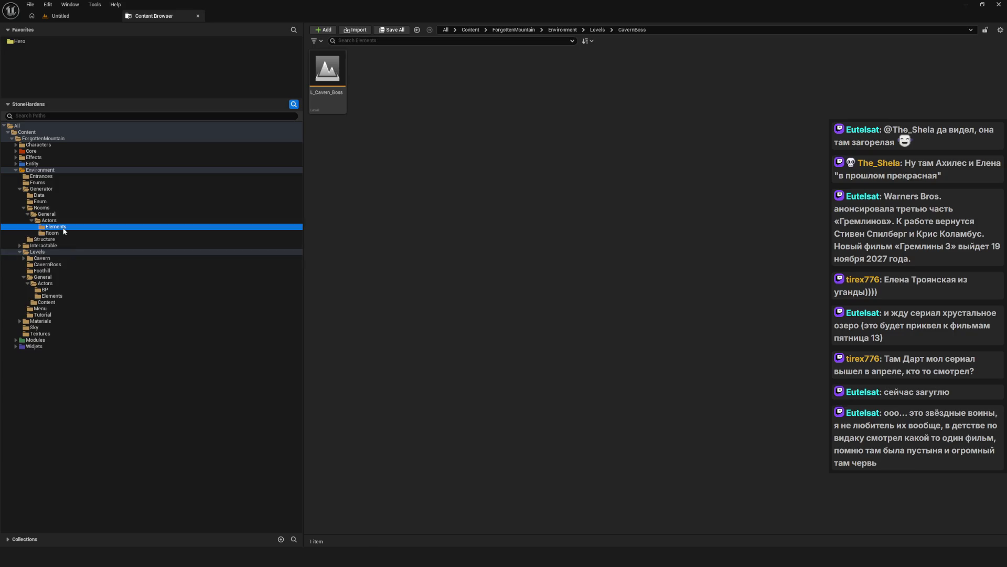
left_click(66, 226)
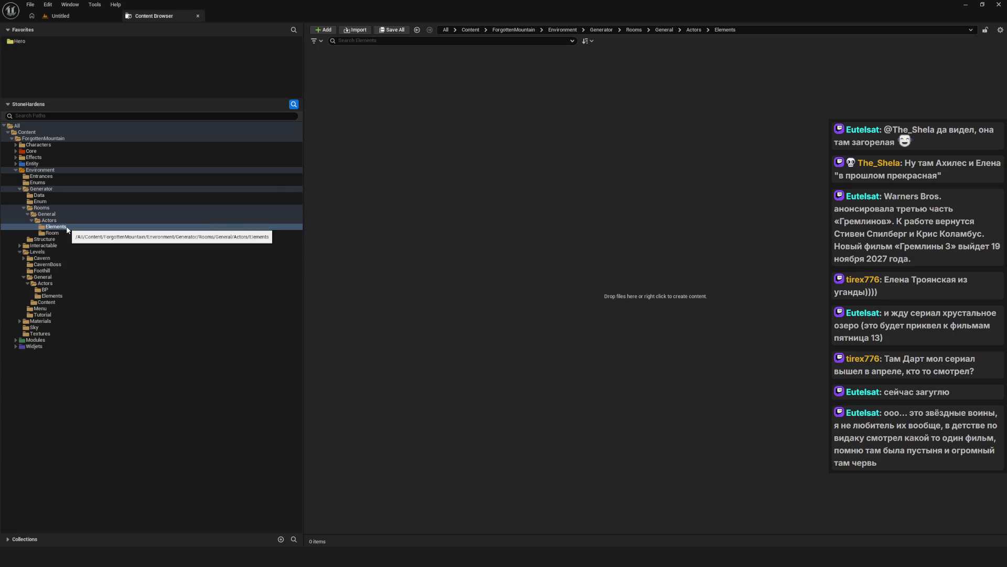
key("Delete")
left_click(86, 244)
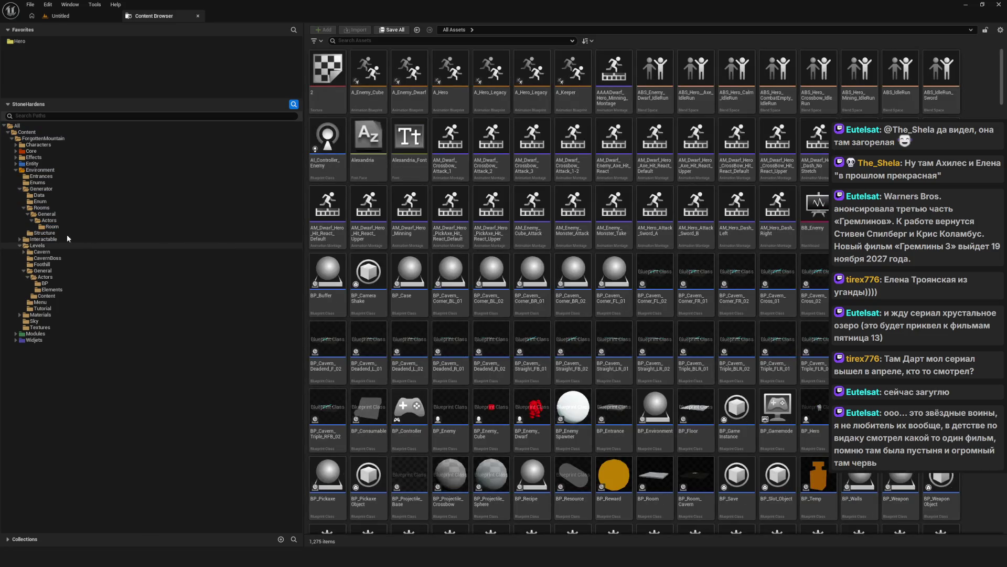
left_click(125, 227)
key("Delete")
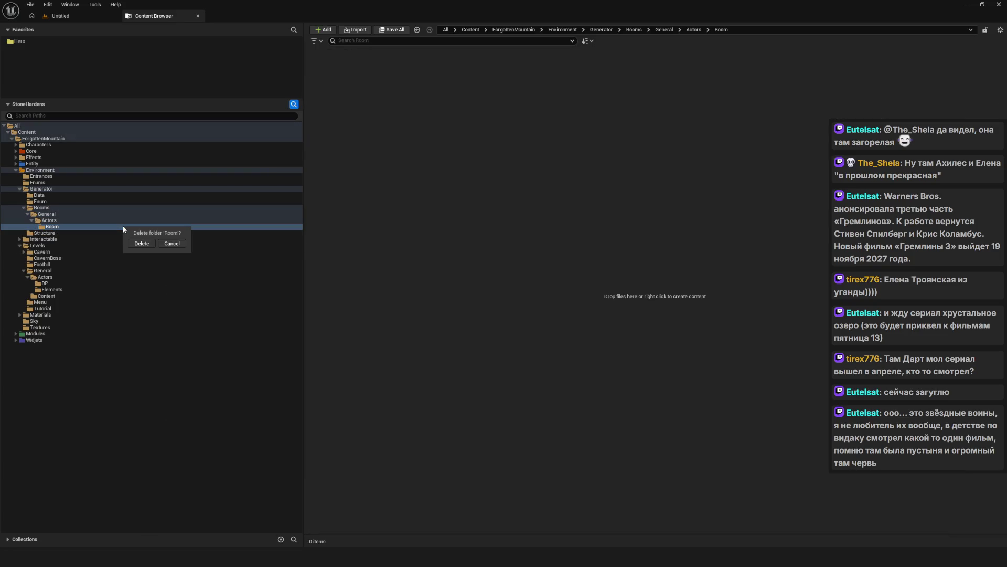
left_click(152, 242)
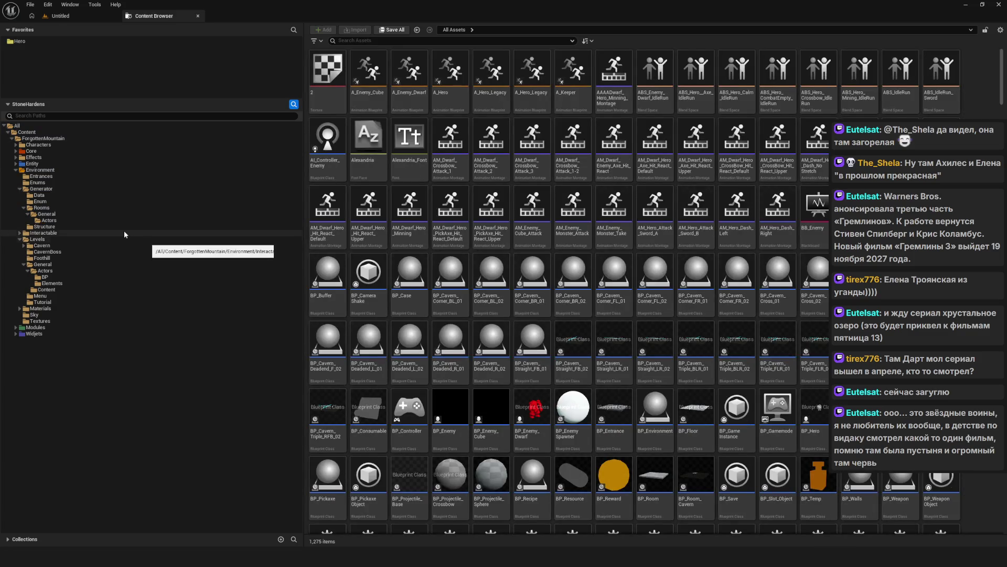
- Delete the empty Actors and General folders under Generator/Rooms, then try deleting Rooms itself
left_click(48, 220)
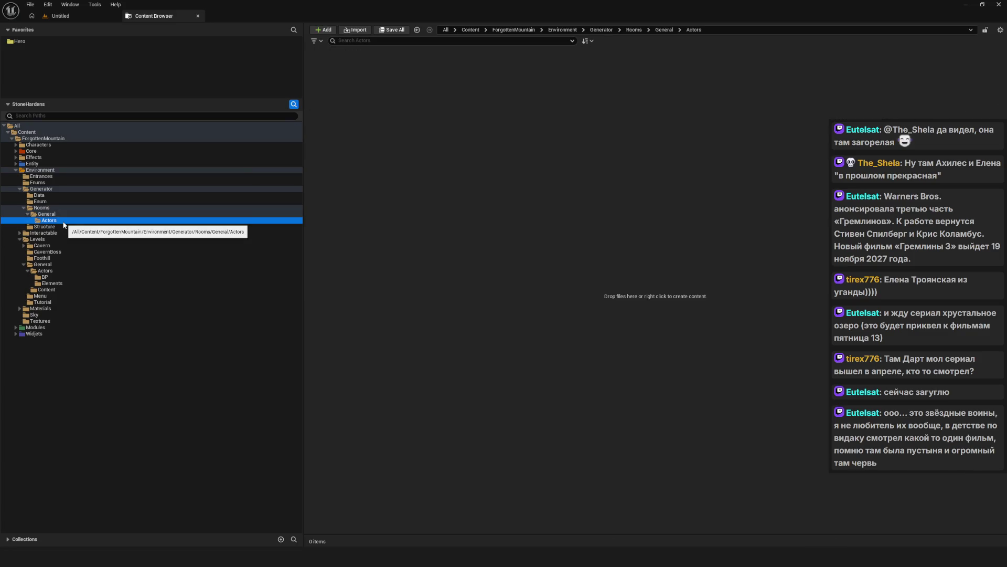
key("Delete")
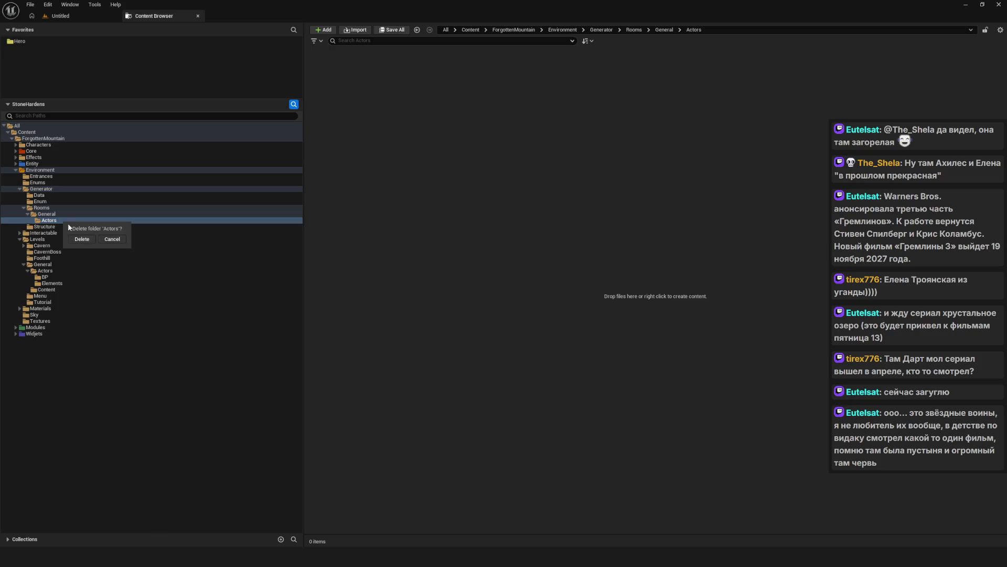
left_click(88, 240)
left_click(171, 214)
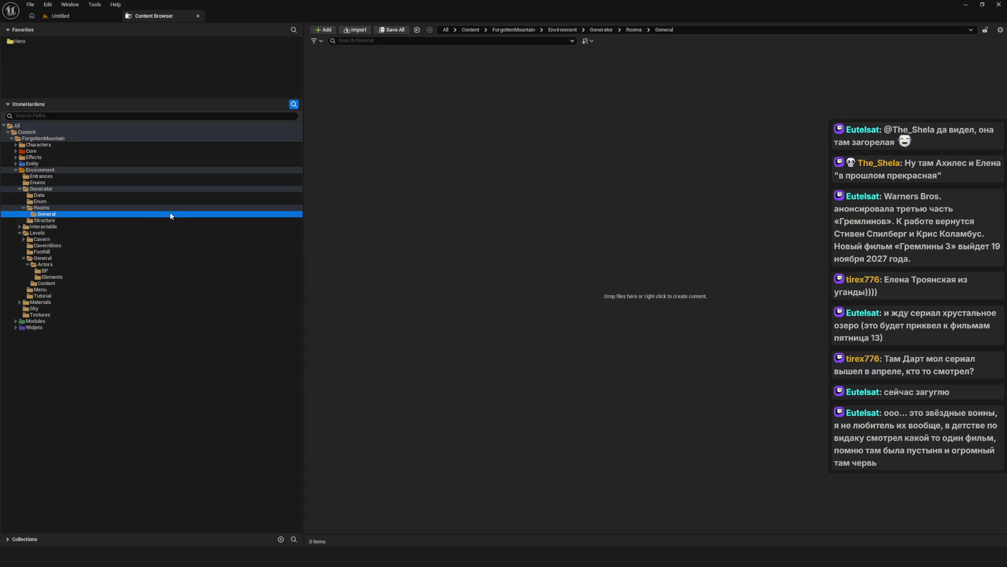
key("Delete")
left_click(193, 227)
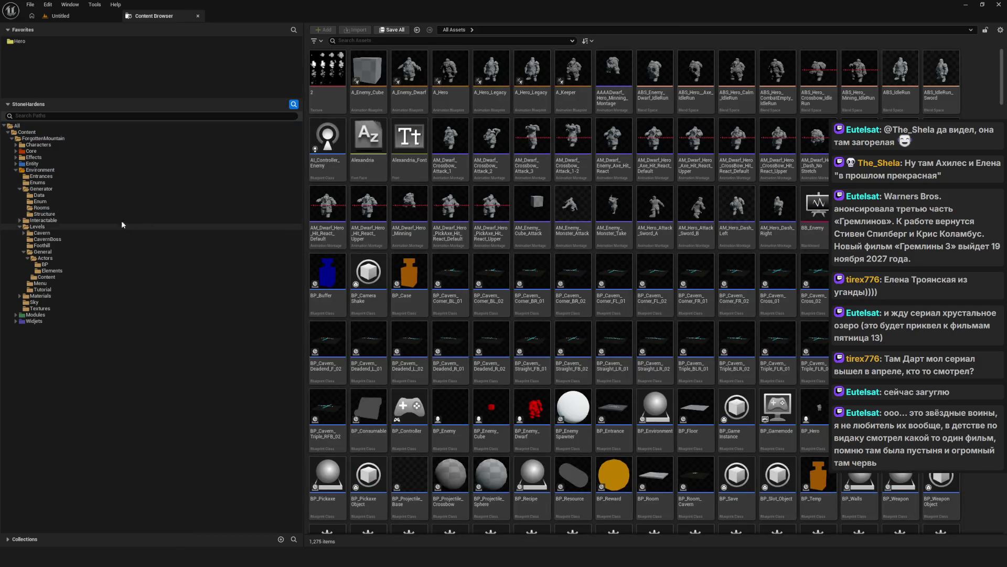
left_click(129, 208)
key("Delete")
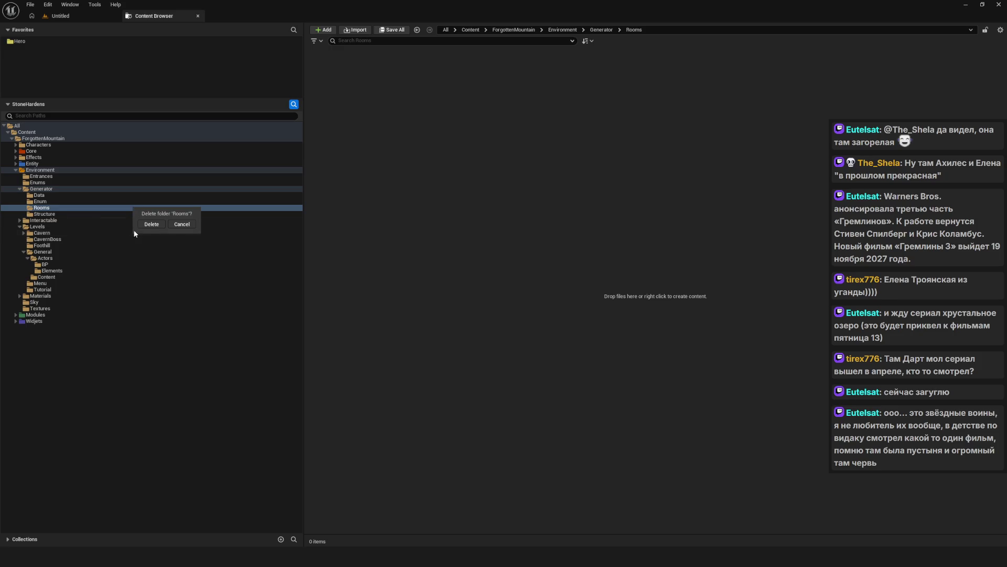
left_click(148, 222)
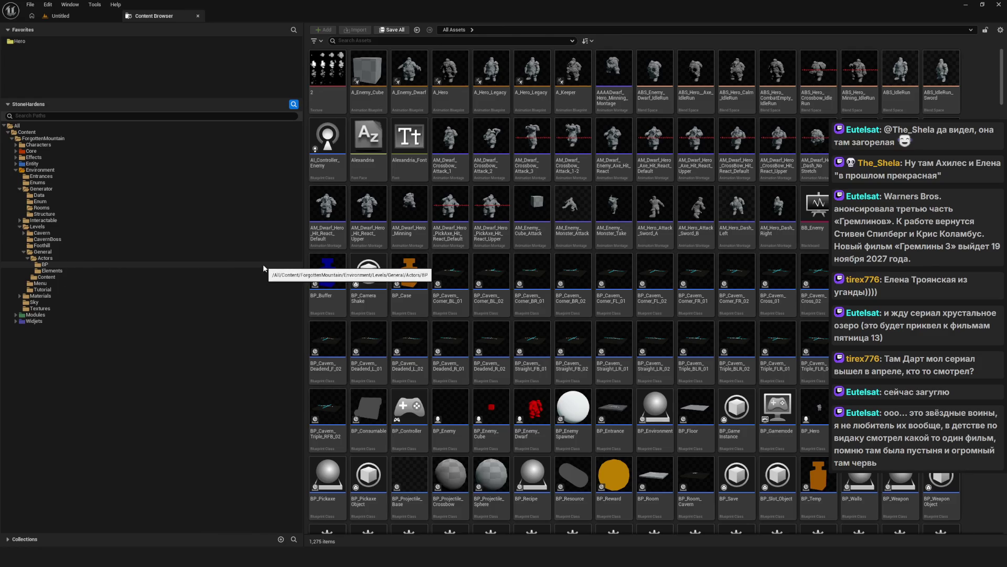
- Browse the Levels and Generator folder trees, checking General, Menu, Materials, Data, Enum, Rooms and Structure
left_click(198, 226)
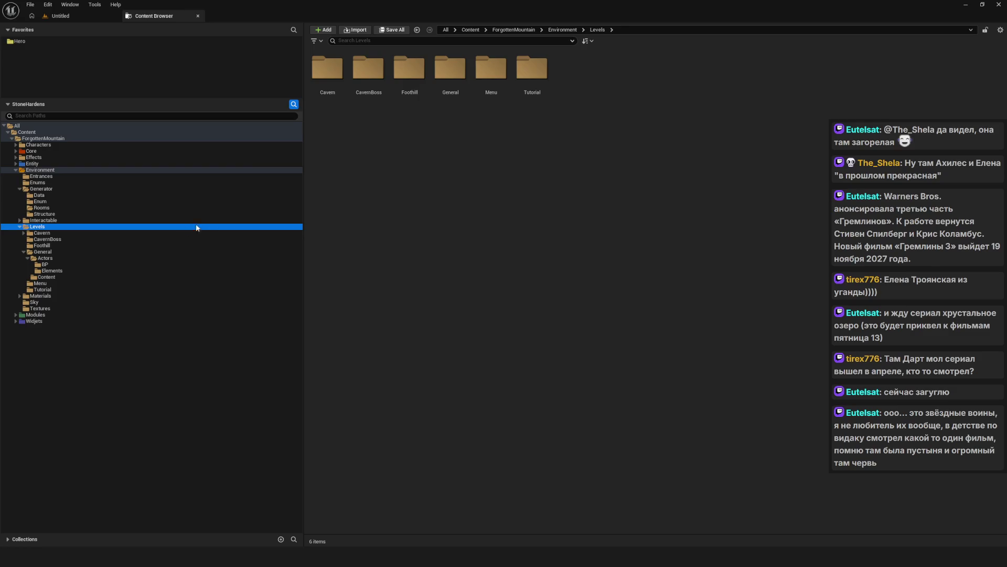
left_click(42, 251)
left_click(35, 253)
left_click(23, 252)
left_click(61, 257)
left_click(44, 270)
left_click(46, 252)
left_click(68, 227)
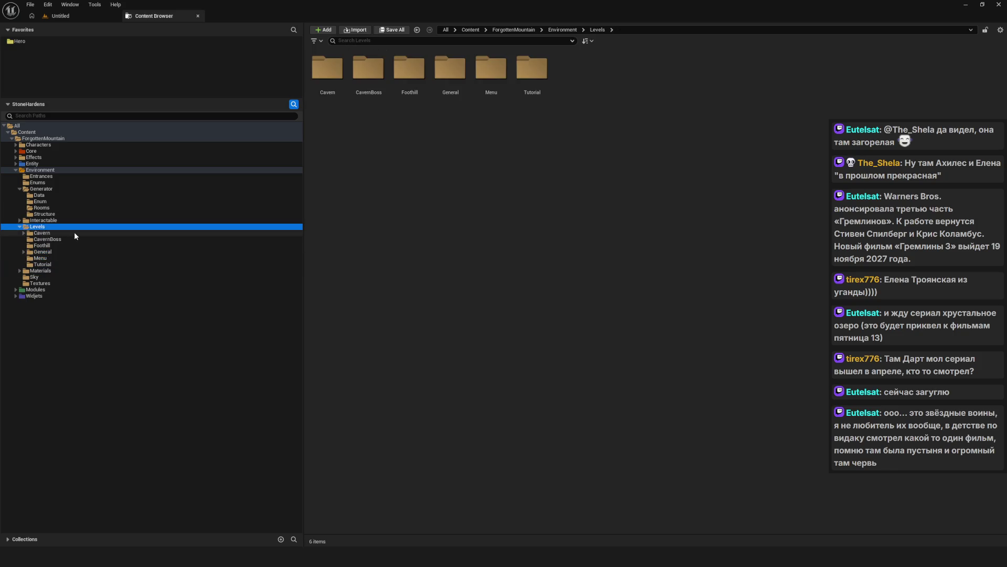
left_click(38, 189)
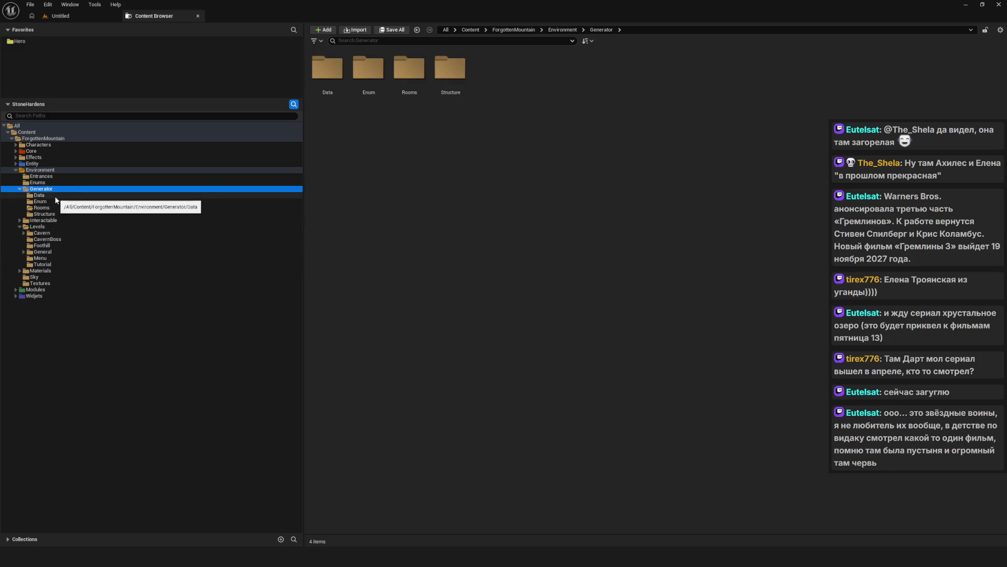
left_click(52, 195)
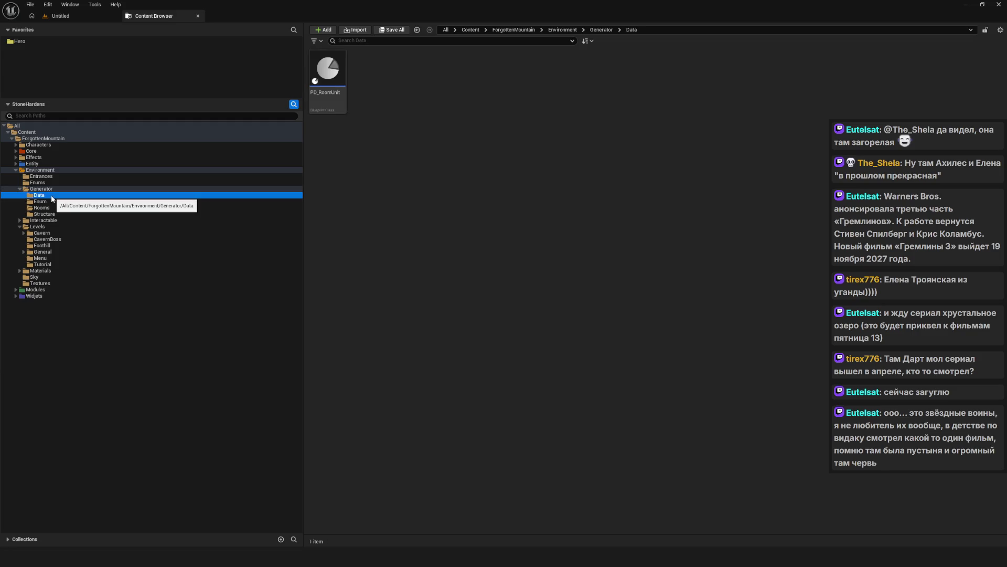
left_click(51, 203)
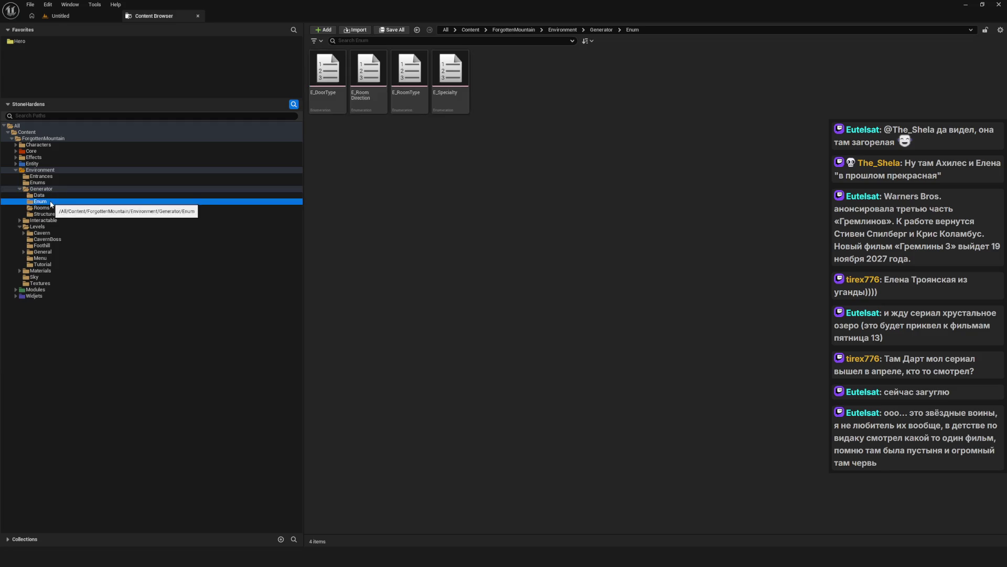
left_click(56, 207)
left_click(57, 214)
left_click(56, 208)
left_click(66, 214)
left_click(54, 208)
left_click(55, 215)
left_click(51, 209)
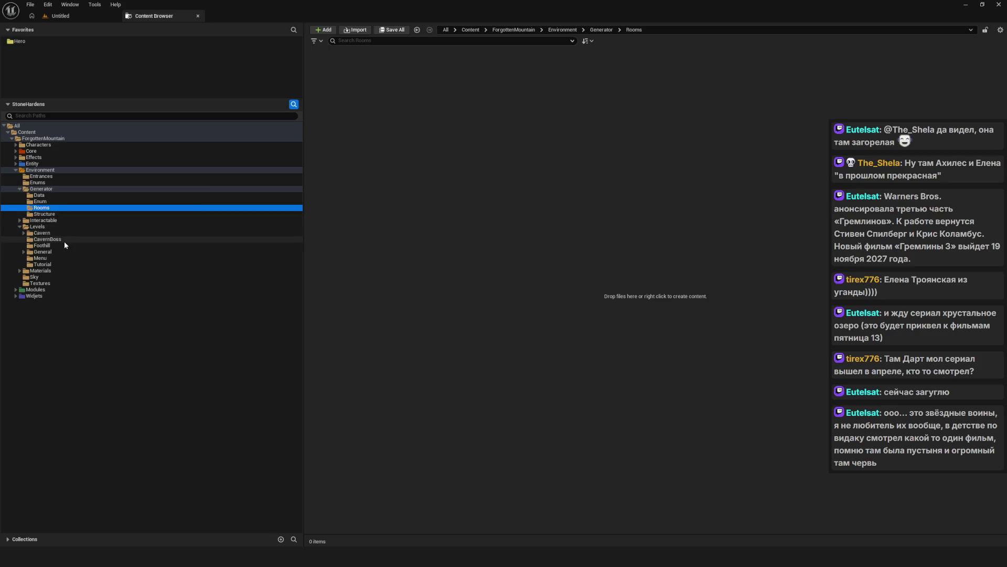
left_click(48, 214)
left_click(48, 210)
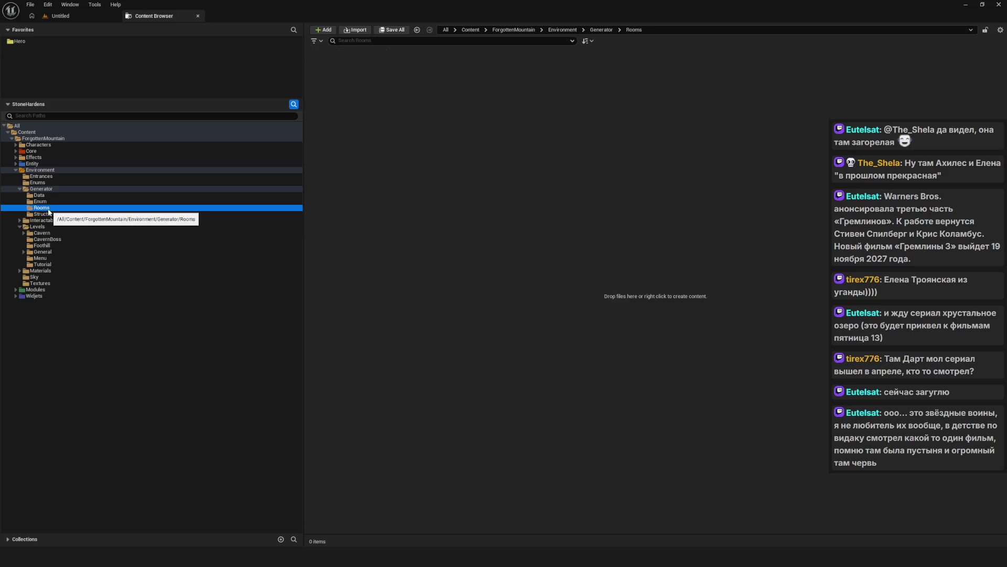
- Retry deleting the stubborn empty Rooms folder, which still remains after confirming
key("Delete")
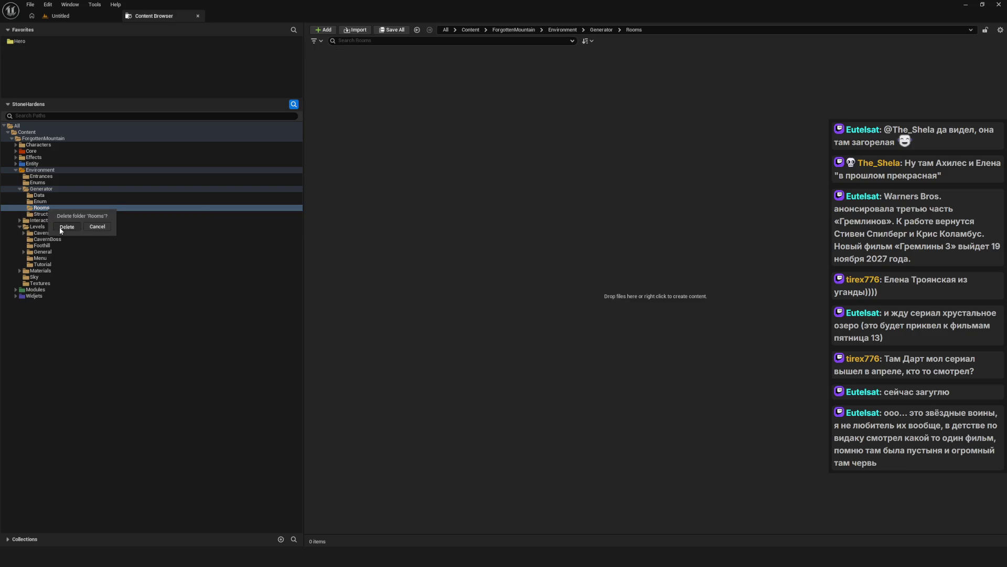
left_click(59, 226)
left_click(47, 208)
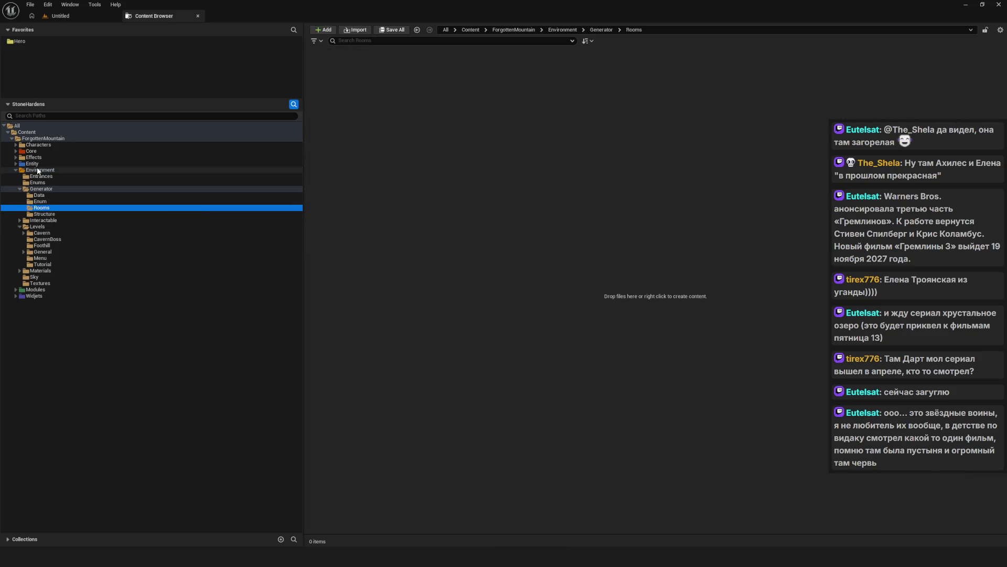
left_click(41, 170)
right_click(41, 170)
left_click(93, 298)
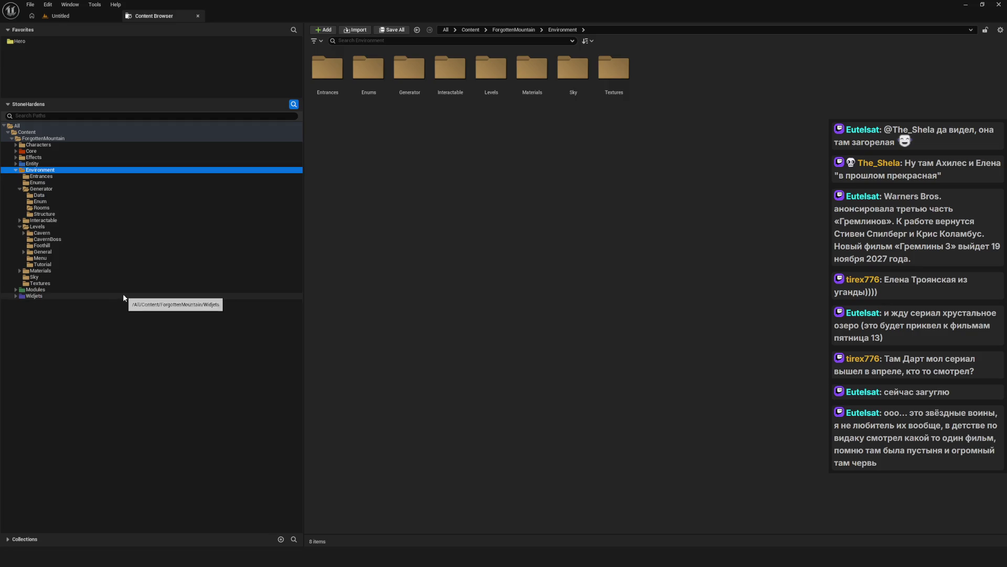
left_click(46, 209)
key("Delete")
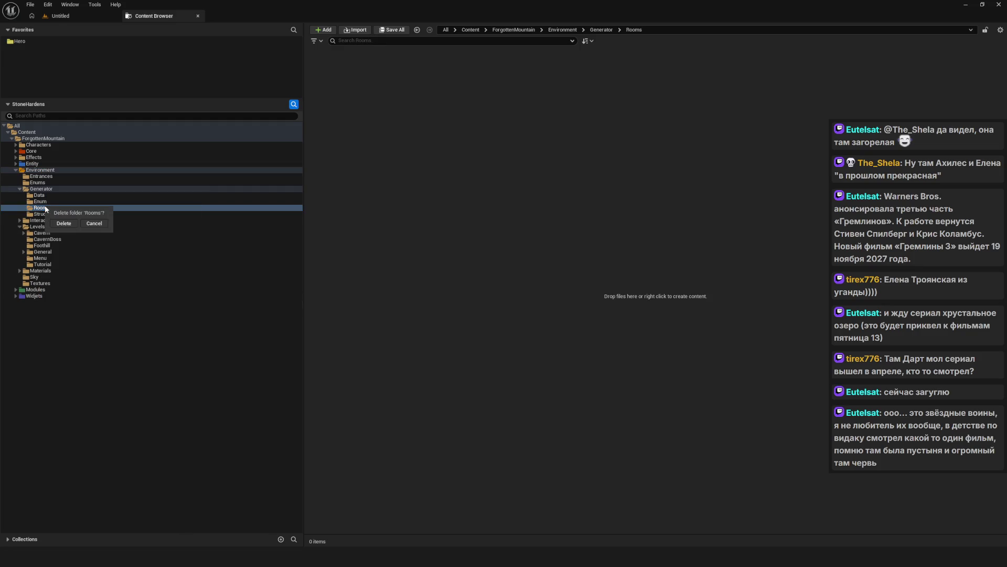
left_click(63, 224)
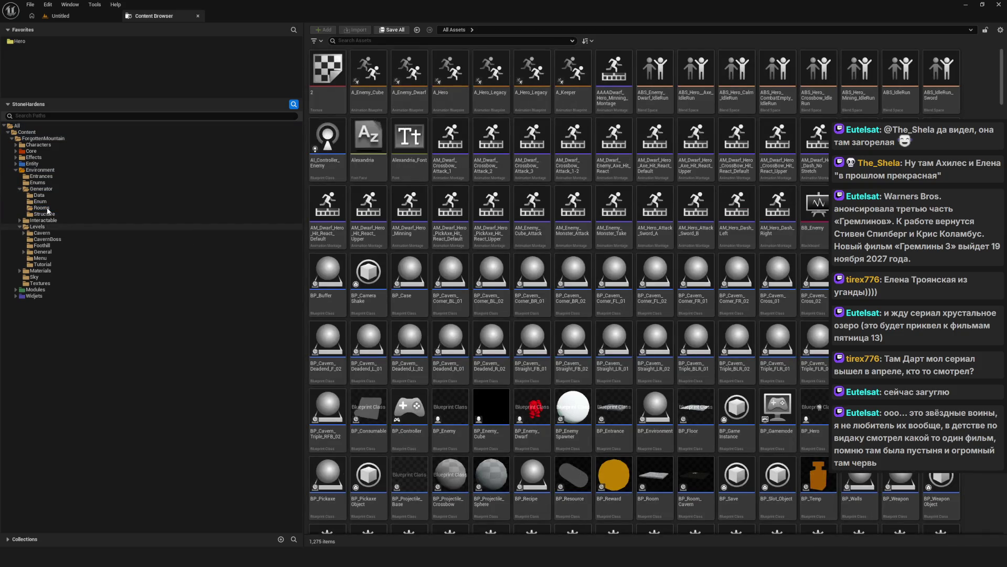
left_click(48, 208)
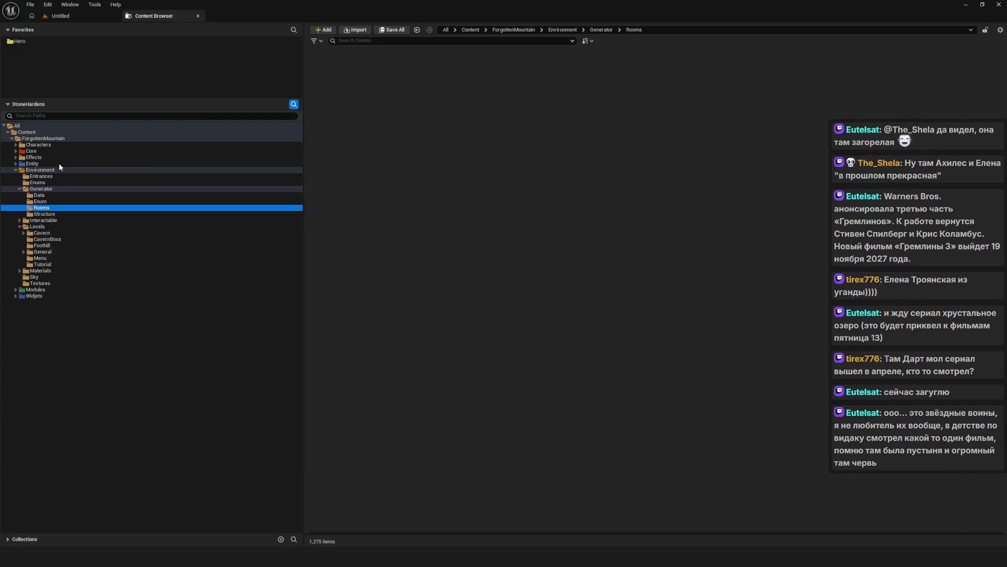
- Show Rooms in Explorer to find the leftover BP_Room (2).uasset, then delete the Rooms folder
right_click(52, 209)
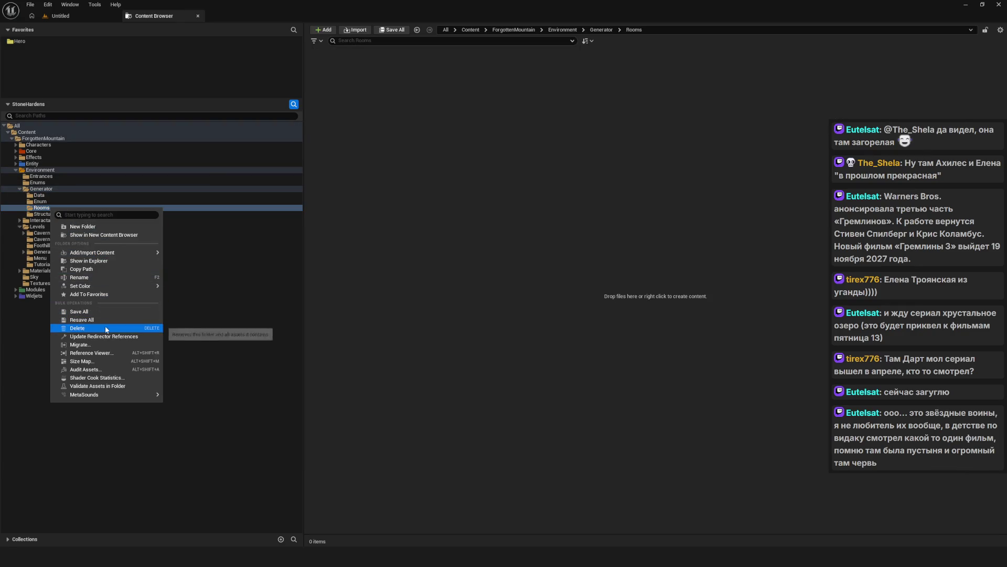
left_click(102, 261)
key("Down")
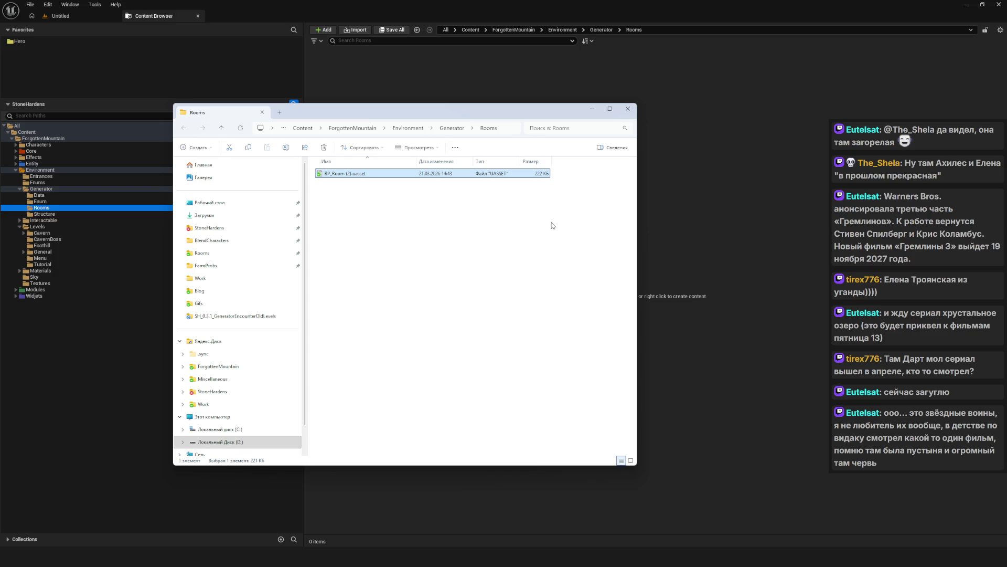
left_click(597, 109)
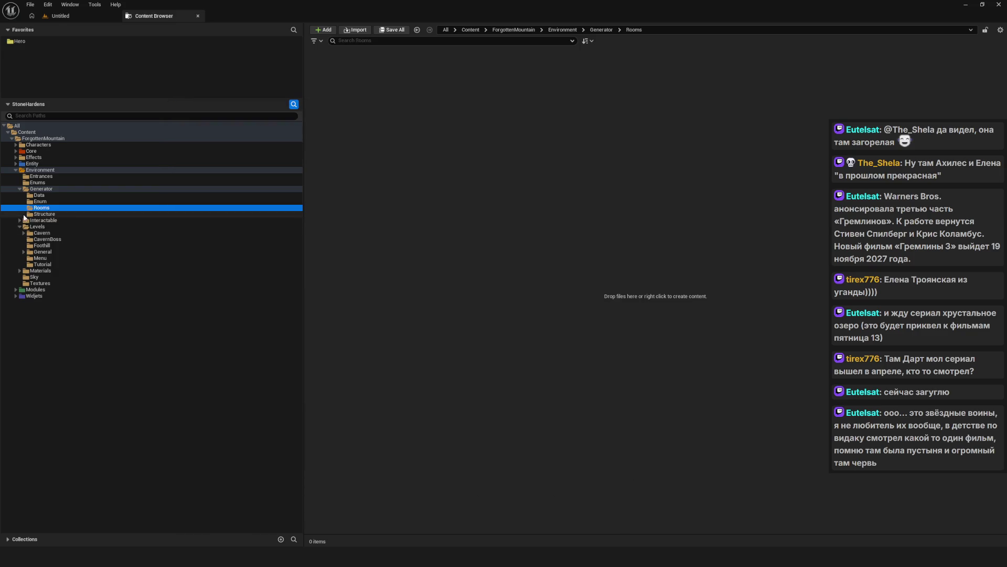
key("Delete")
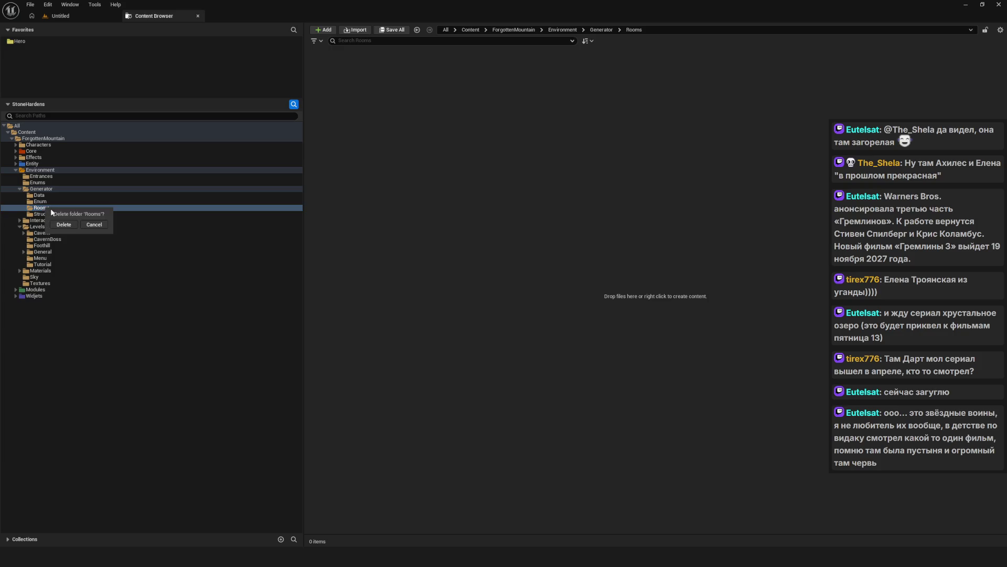
left_click(63, 225)
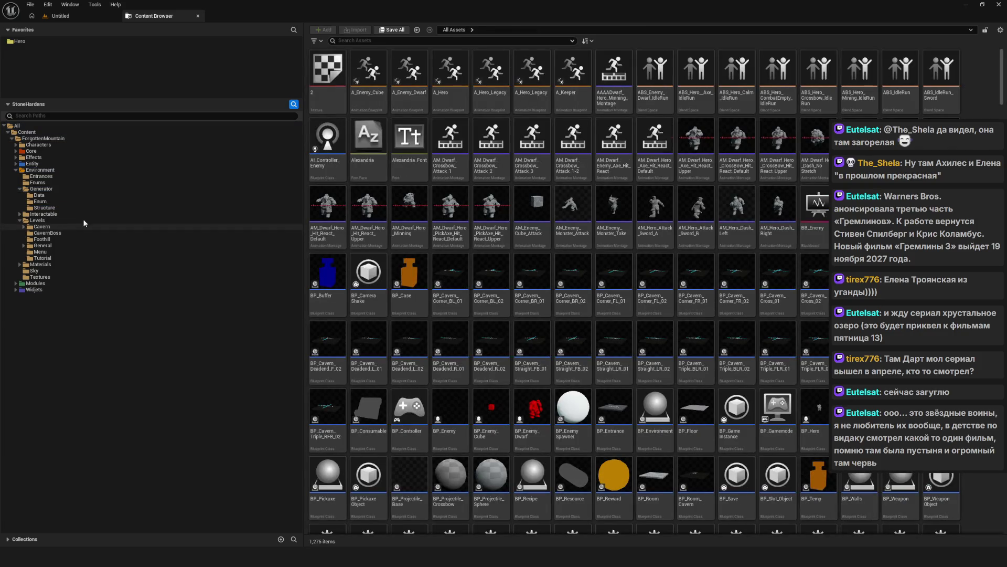
left_click(53, 202)
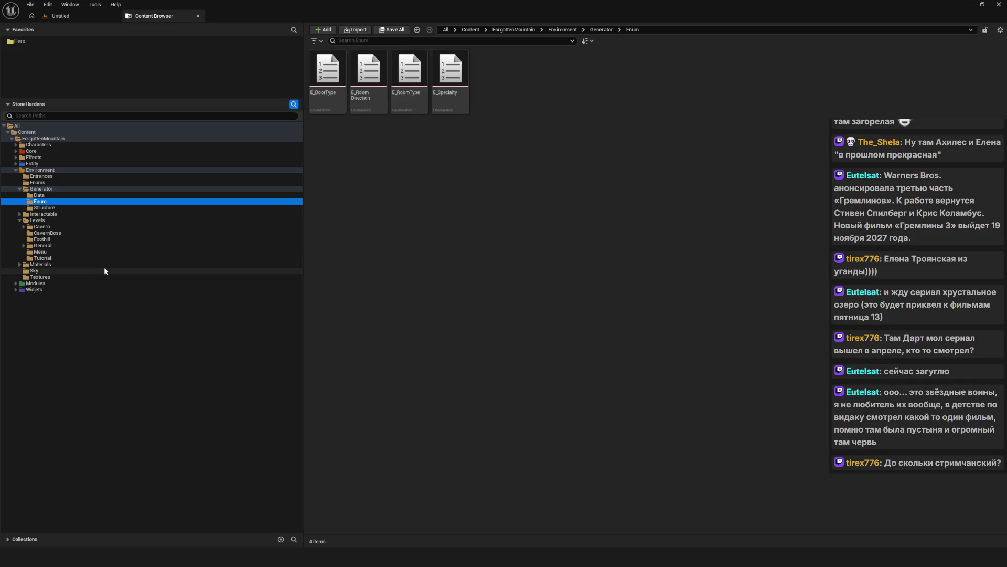
- Select the Structure folder under Generator in the path tree
left_click(45, 207)
- Review Generator's Data (PD_RoomUnit), Enum and Structure (S_RoomCouple, S_RoomUnit) folders
left_click(45, 190)
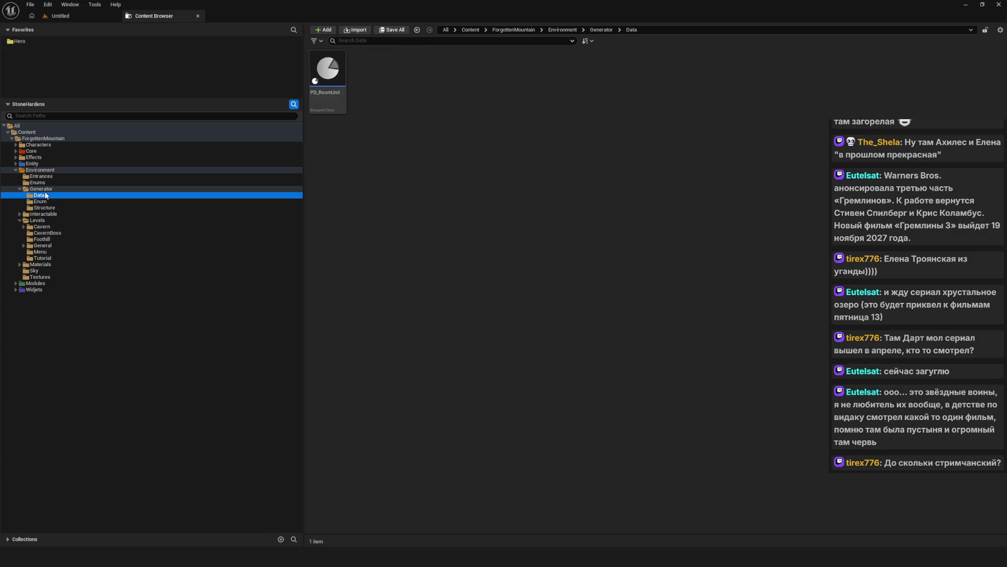
left_click(45, 201)
left_click(45, 208)
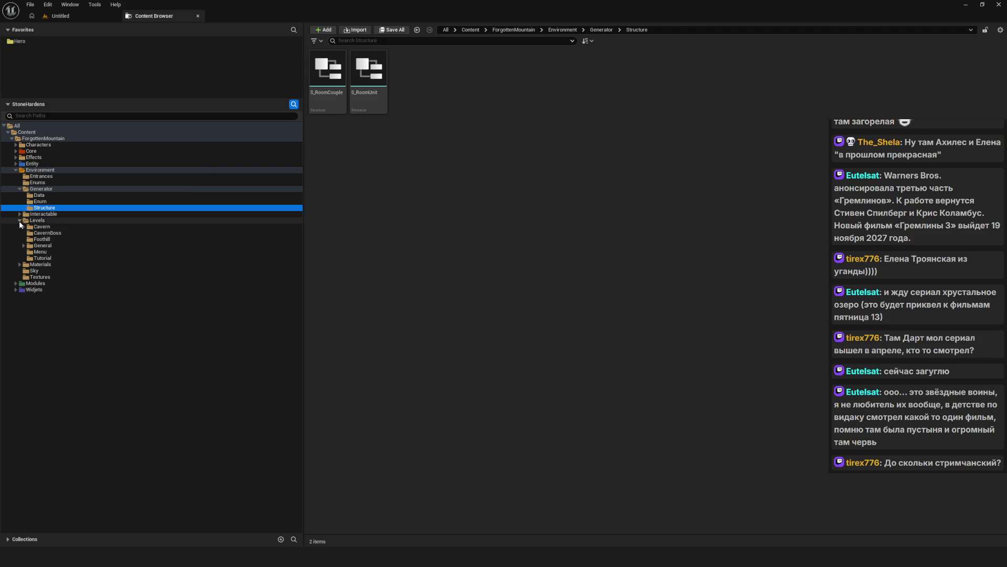
left_click(20, 221)
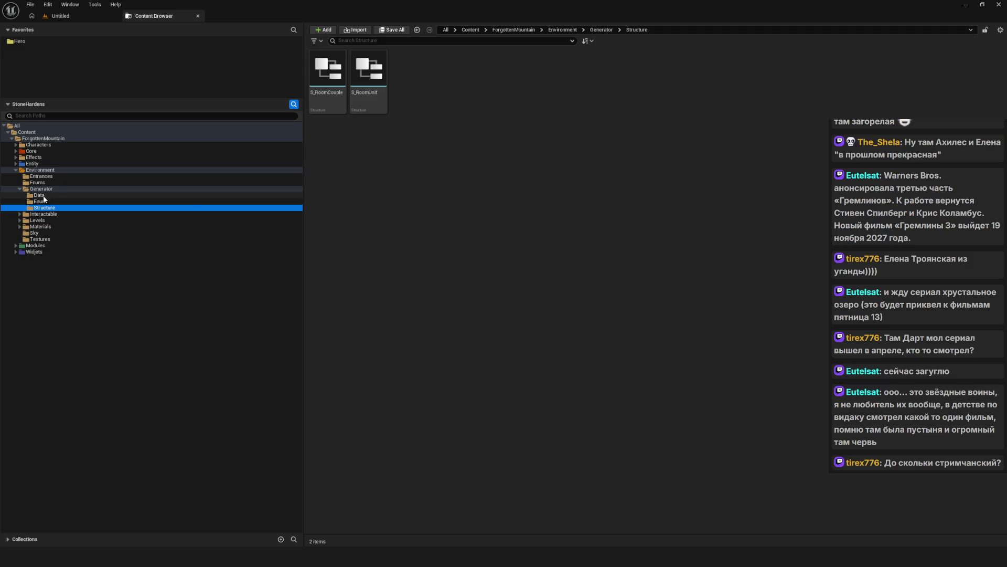
left_click(46, 189)
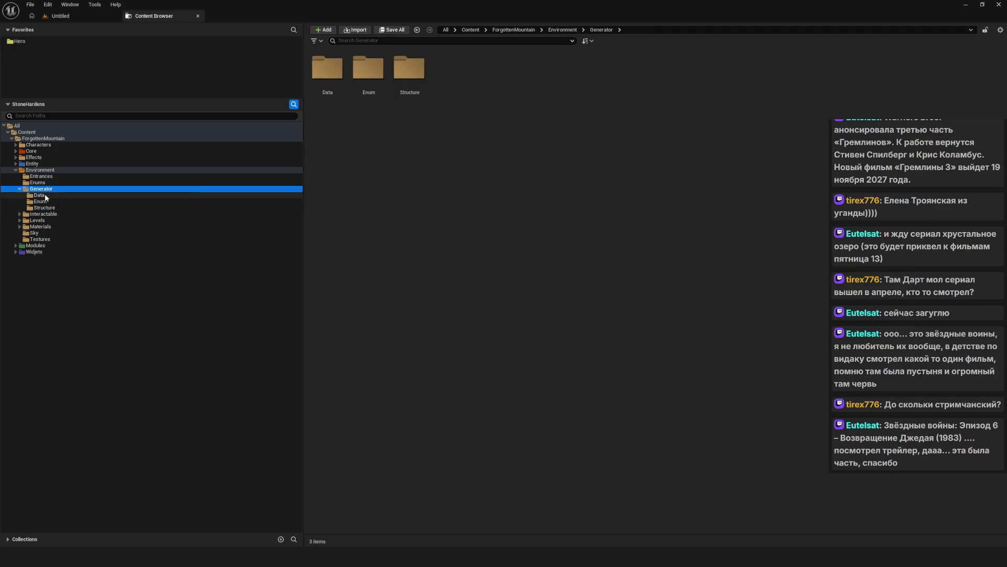
left_click(45, 197)
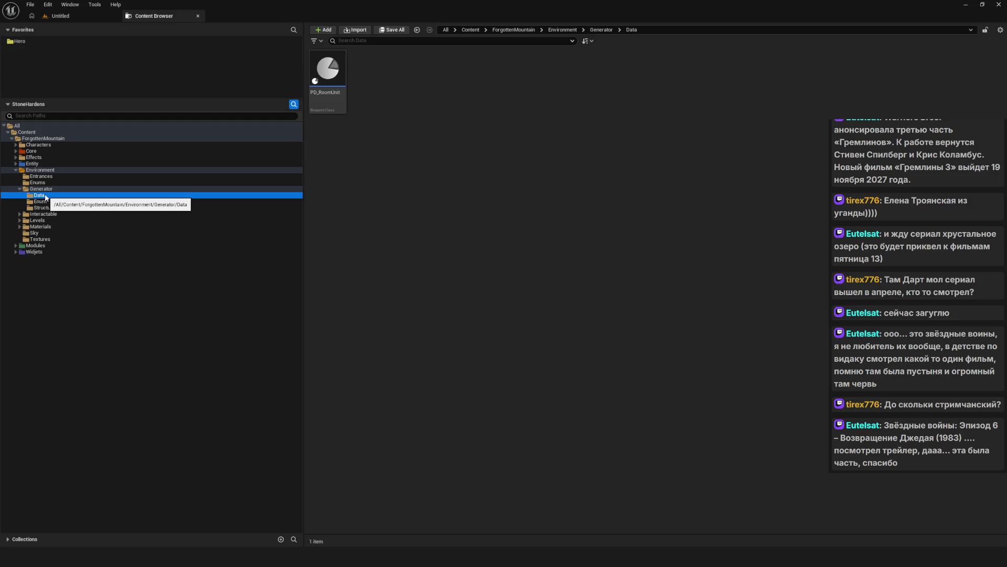
left_click(42, 189)
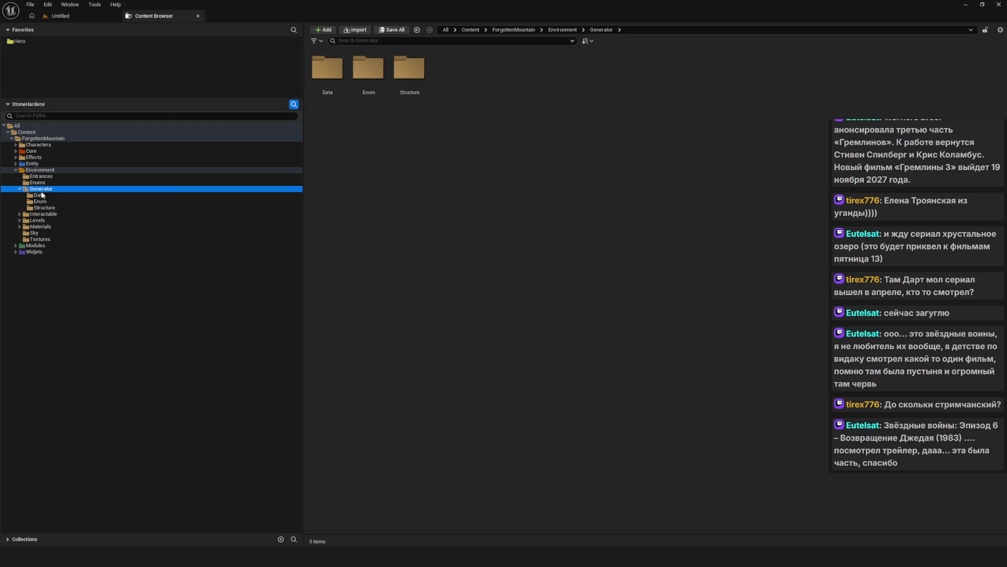
left_click(47, 202)
left_click(46, 208)
left_click(46, 202)
left_click(46, 195)
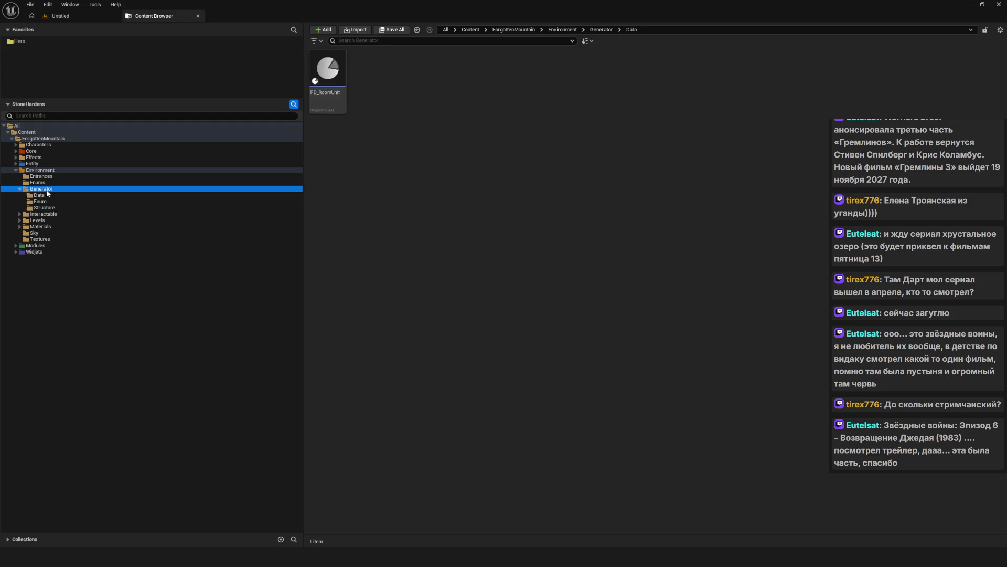
left_click(48, 208)
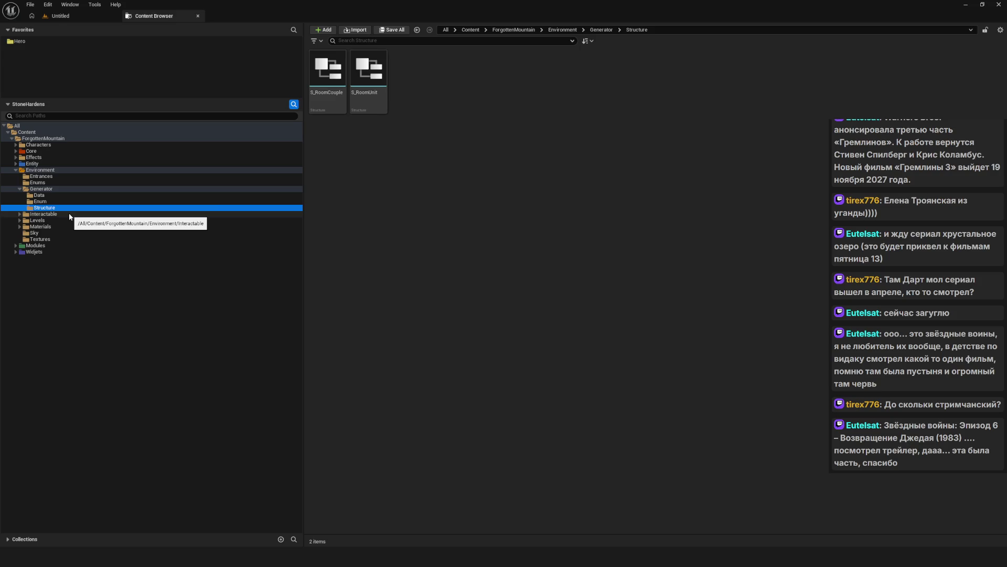
left_click(42, 196)
left_click(42, 183)
left_click(43, 190)
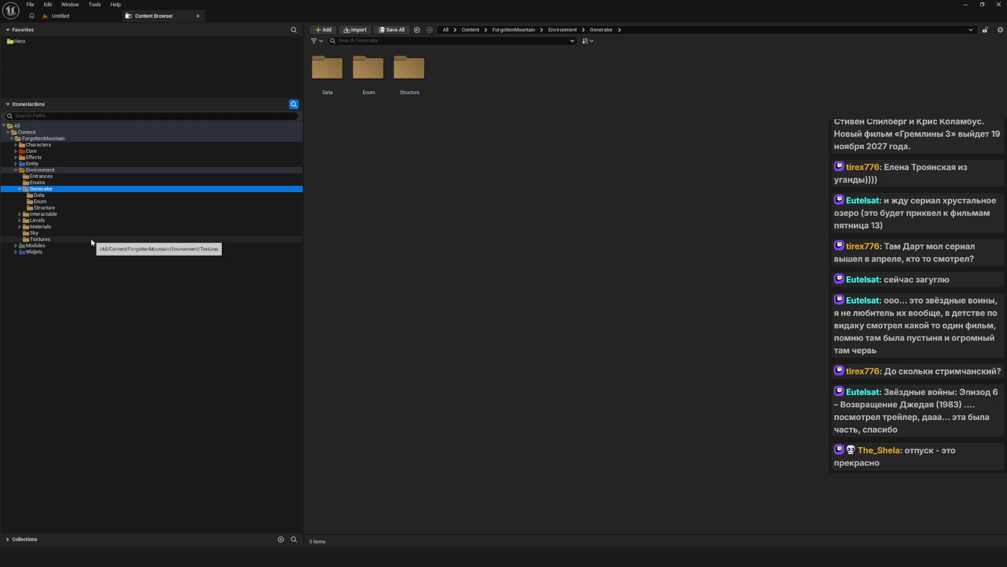
- Recheck the four enums and two structures, collapse Generator, and show Levels' six subfolders
left_click(52, 201)
left_click(50, 208)
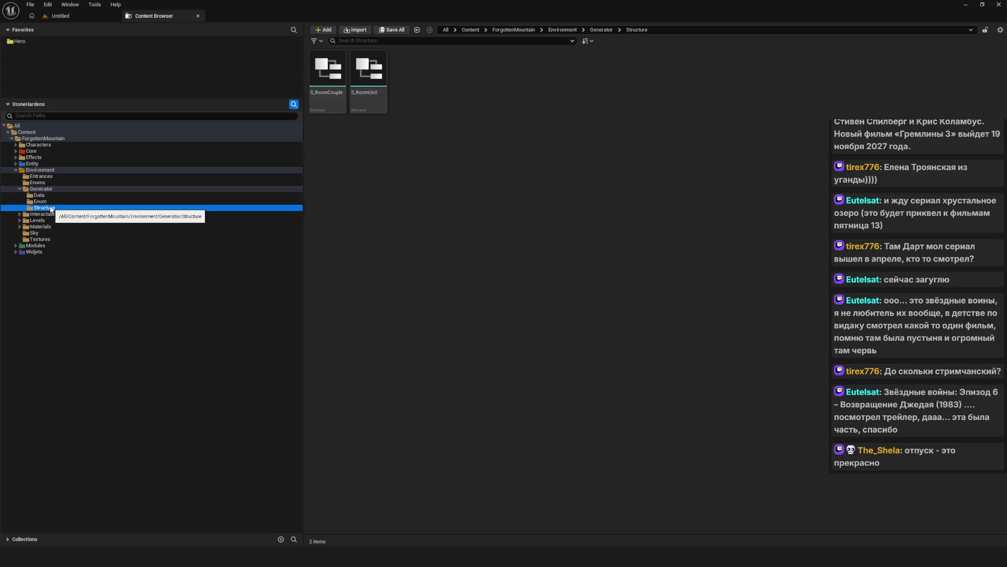
left_click(41, 189)
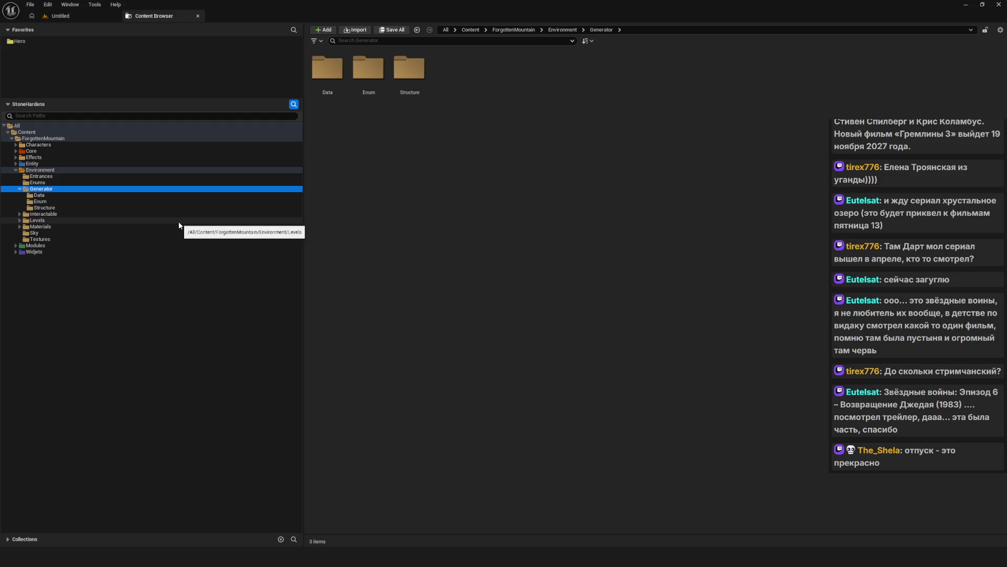
left_click(37, 202)
left_click(25, 190)
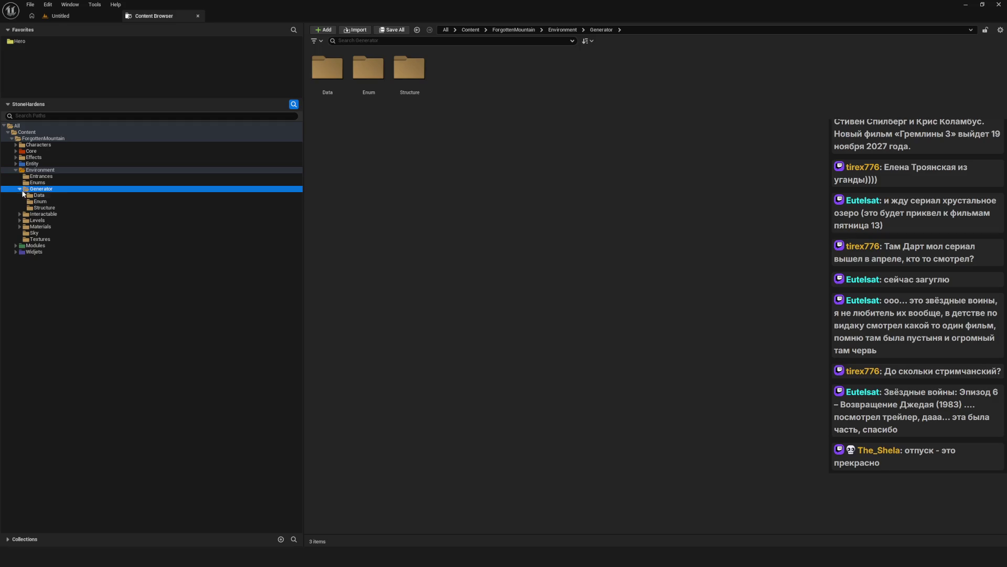
left_click(39, 195)
left_click(38, 189)
left_click(19, 188)
left_click(37, 202)
left_click(439, 195)
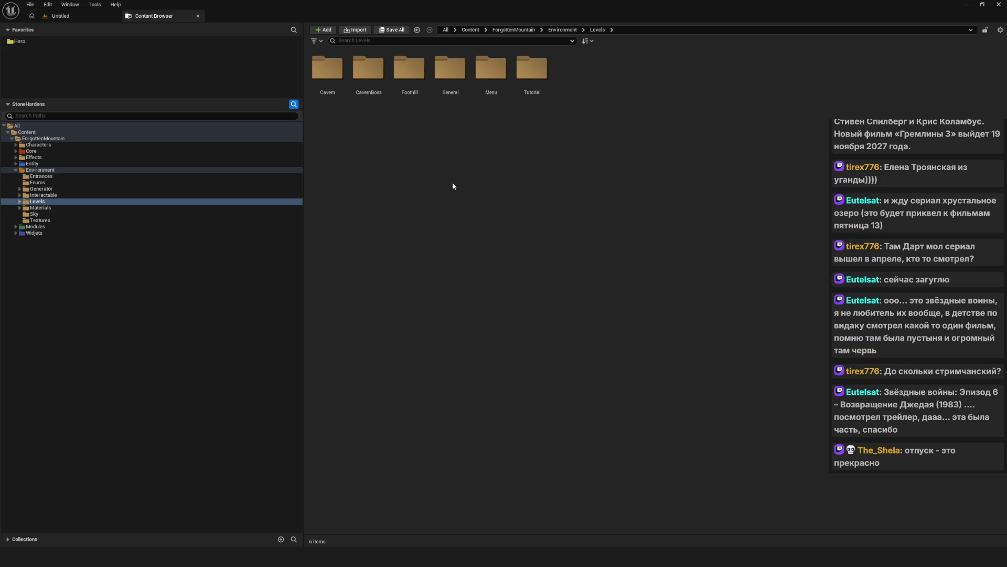
- Inspect General/Actors/BP's three room blueprints and the seven Elements assets, then view the Cavern folder
double_click(457, 69)
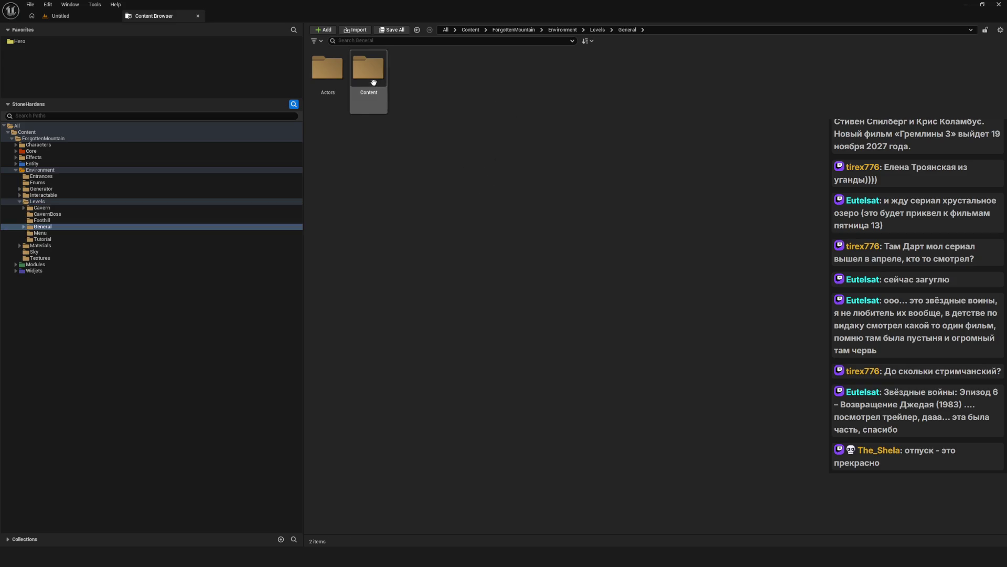
double_click(327, 69)
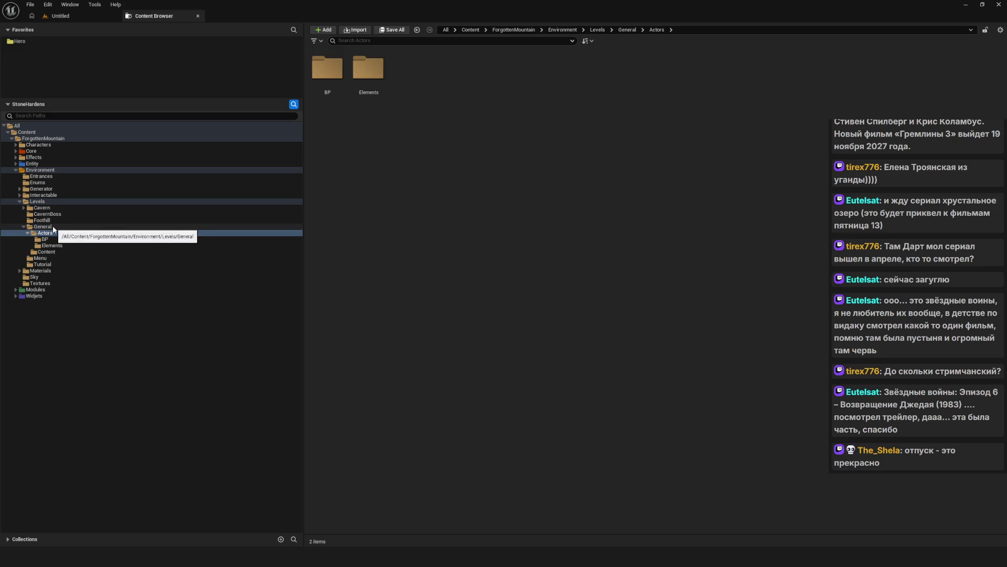
double_click(327, 69)
left_click(52, 245)
left_click(494, 201)
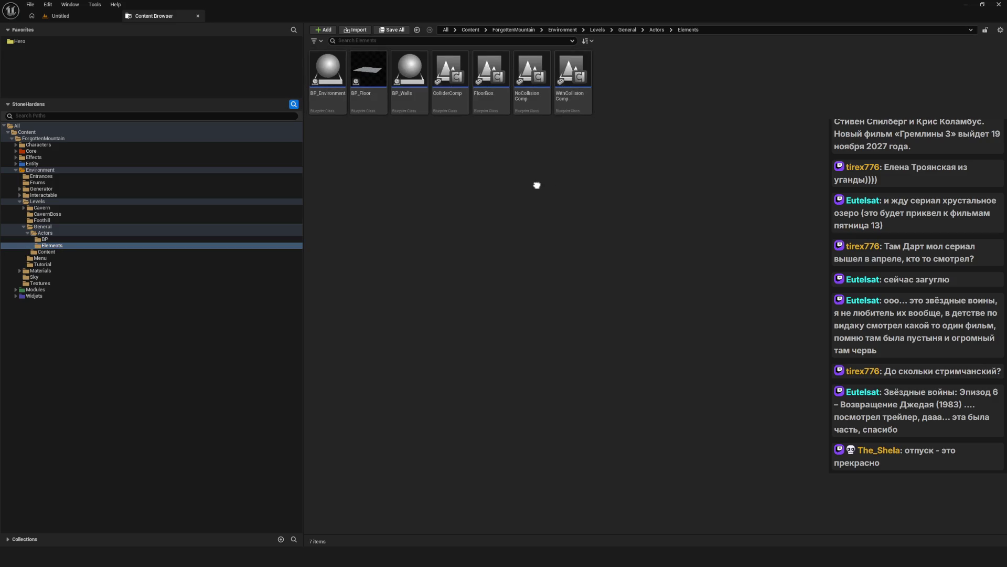
left_click(60, 235)
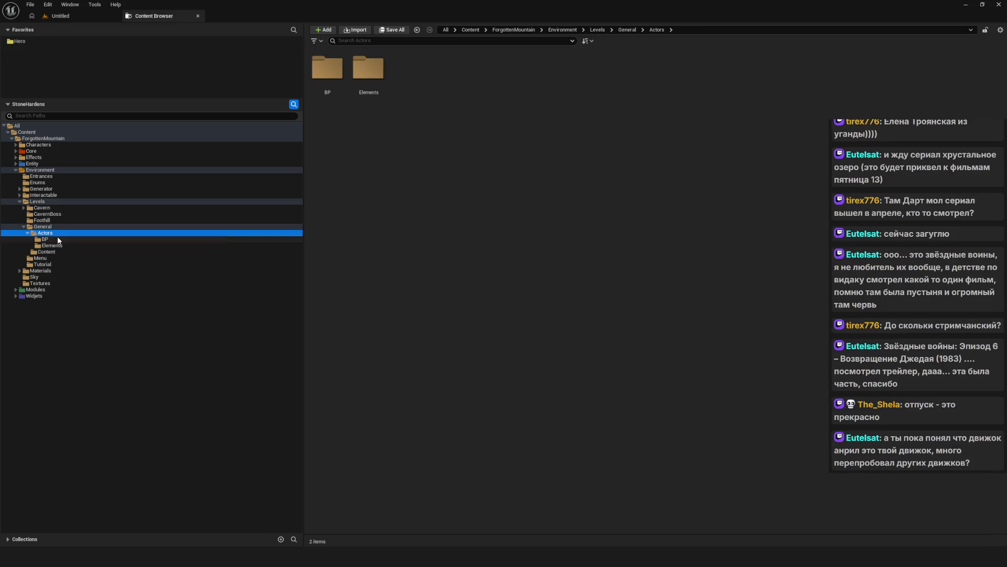
left_click(53, 240)
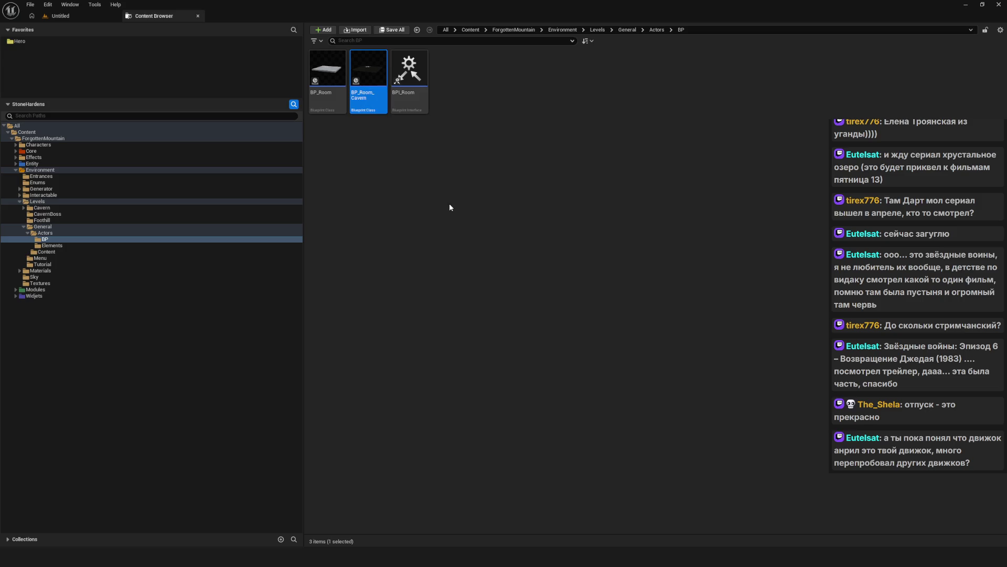
left_click(54, 209)
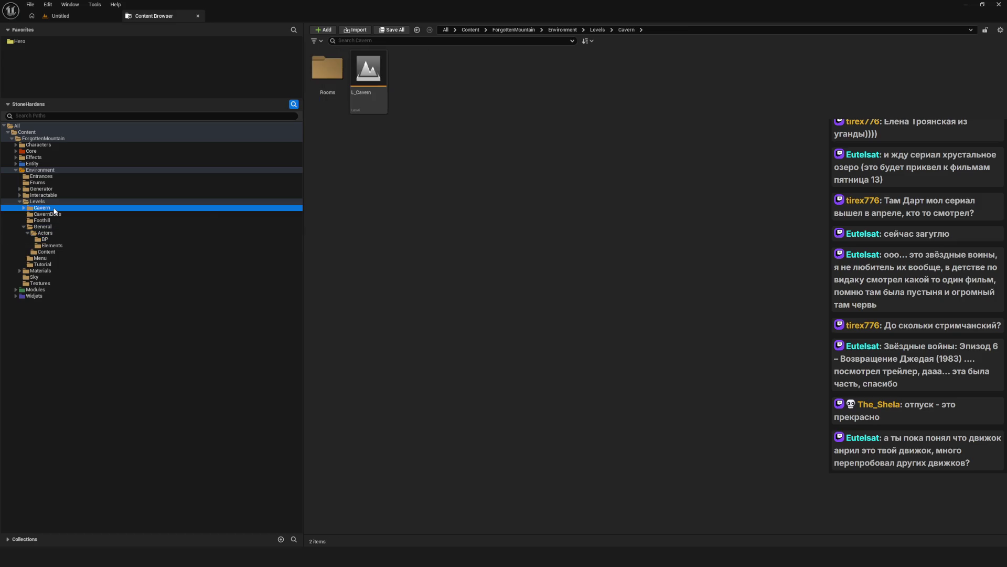
left_click(368, 78)
- Add a folder named BP in the Cavern asset view, next to Rooms and L_Cavern
left_click(481, 129)
right_click(426, 143)
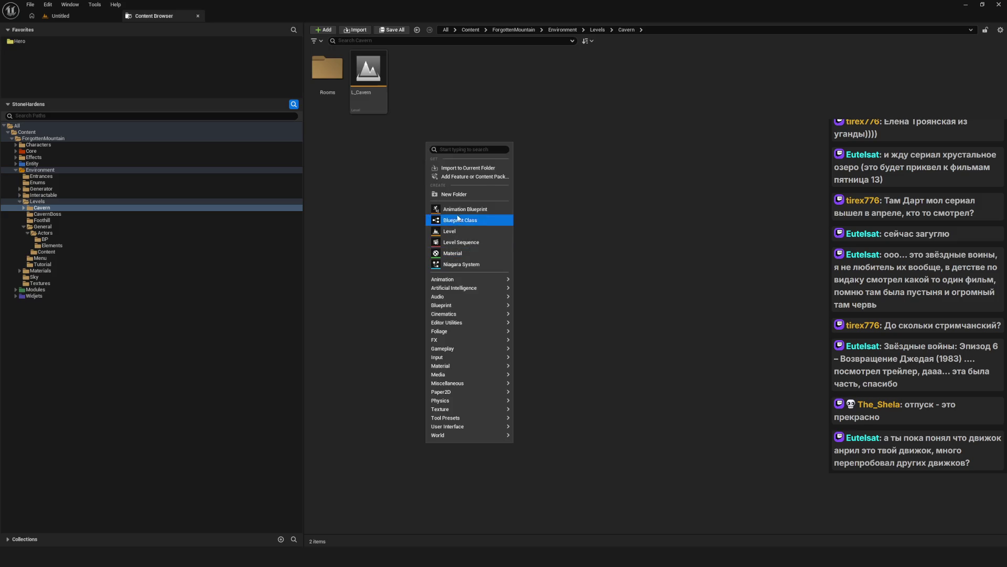
left_click(458, 194)
type("BP")
key("Return")
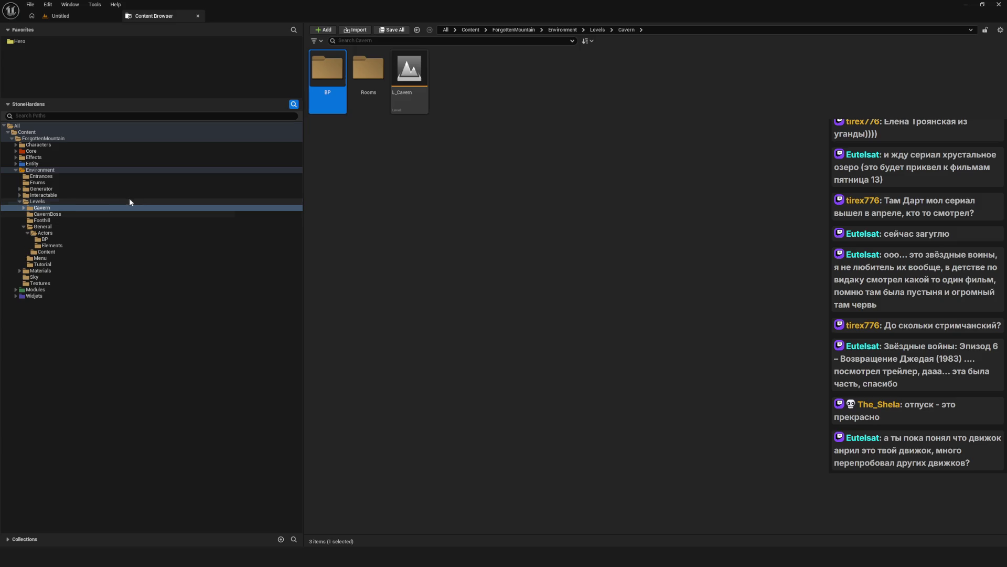
- Check the Interactable and Cavern folders, then browse to Levels/General/Actors showing BP and Elements
left_click(48, 195)
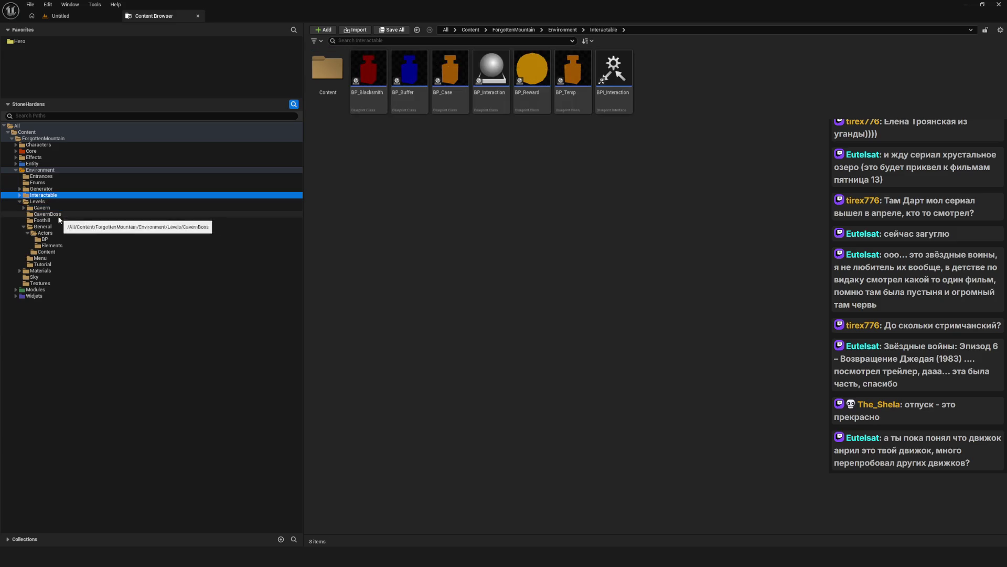
left_click(51, 208)
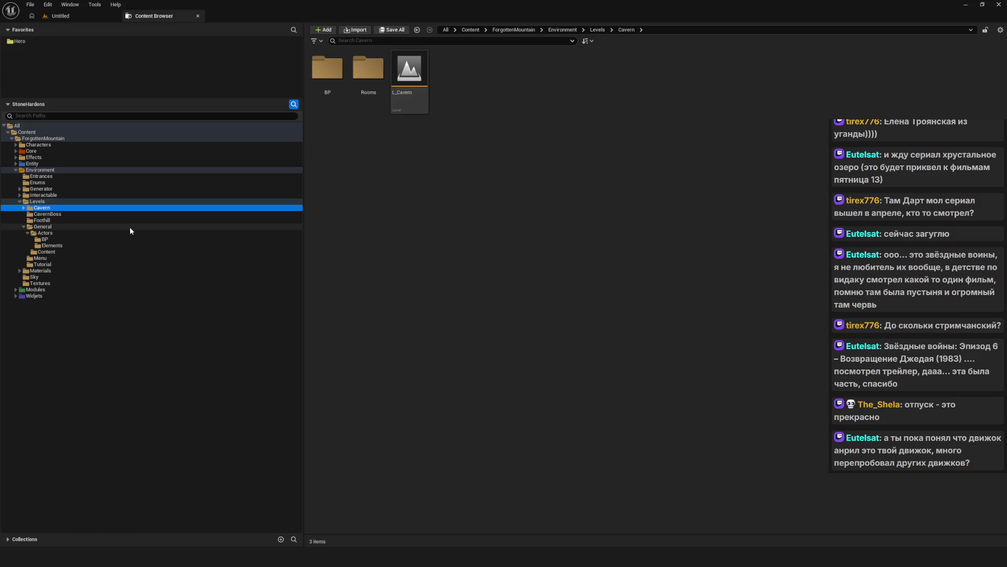
key("Left")
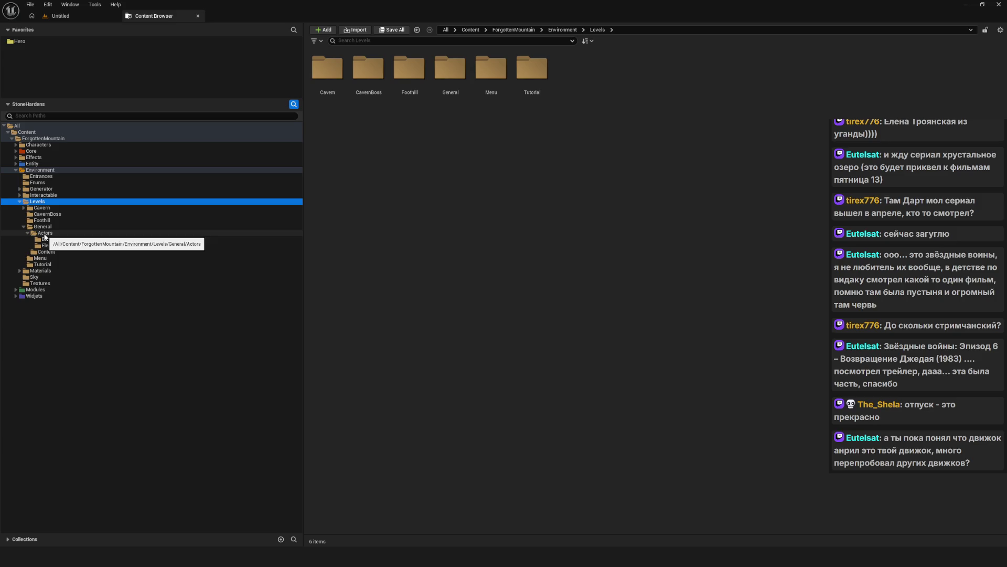
left_click(44, 234)
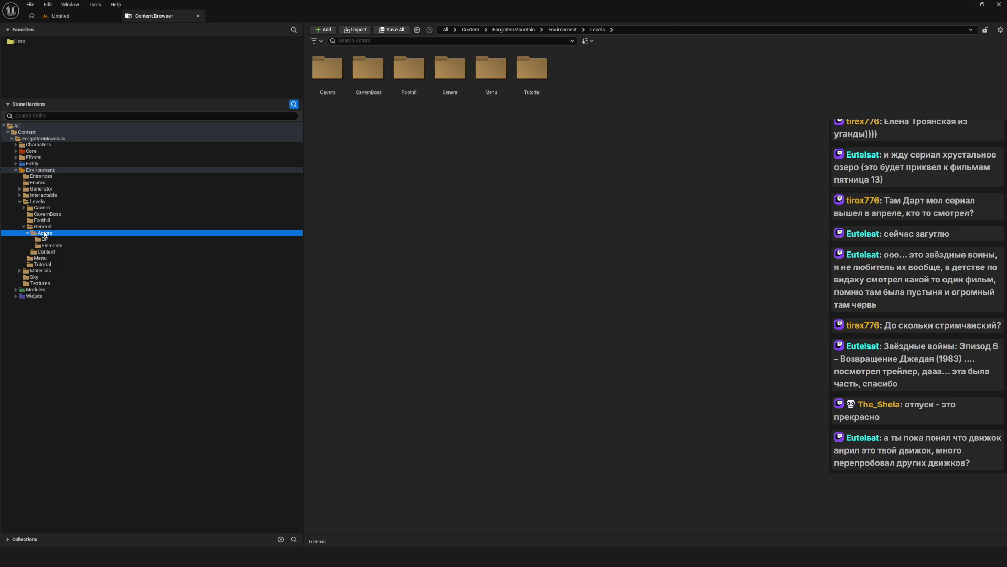
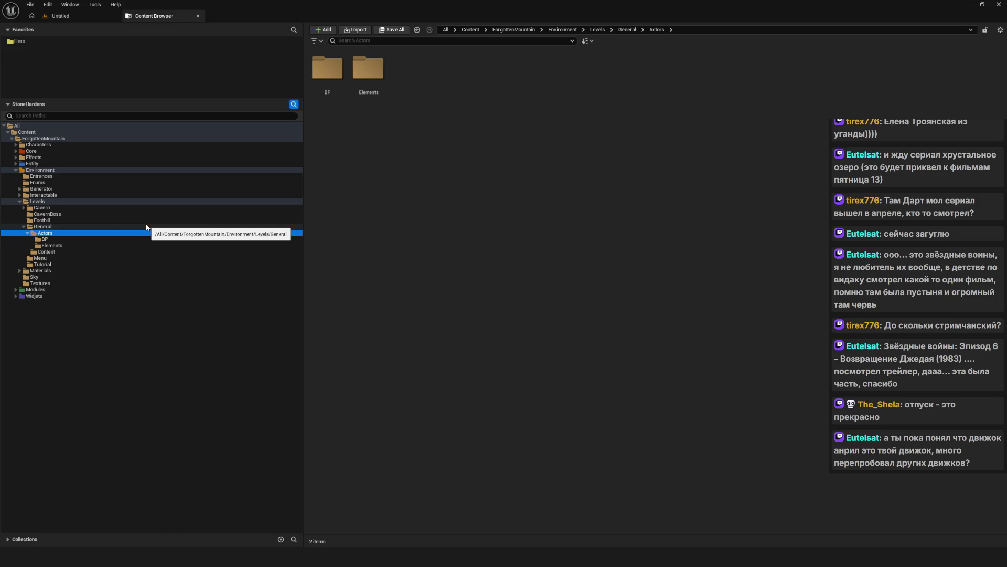
- Browse the BP blueprints and General's Content meshes under the Actors folder
left_click(53, 239)
left_click(60, 246)
left_click(55, 240)
left_click(53, 228)
left_click(61, 233)
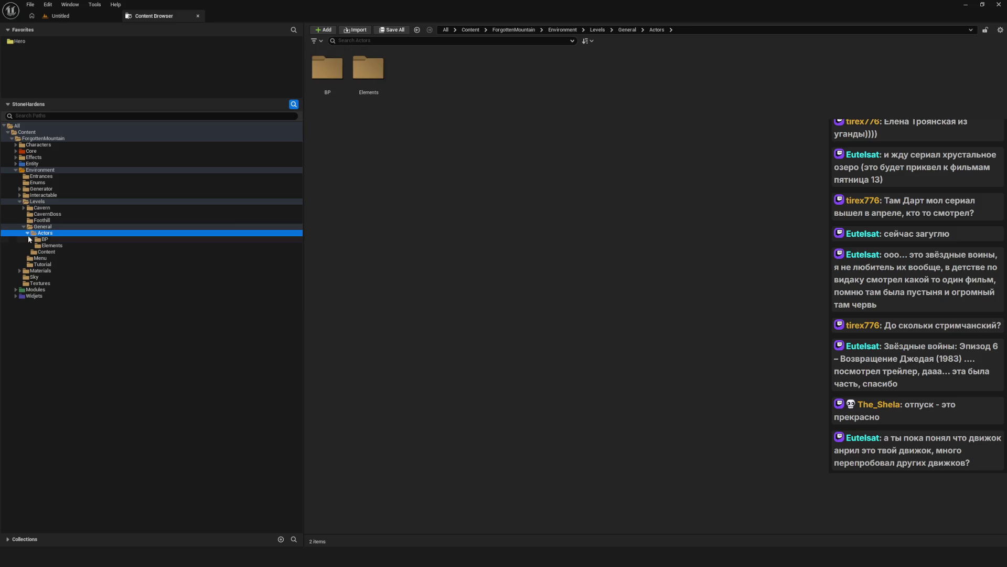
left_click(62, 253)
left_click(57, 245)
left_click(55, 238)
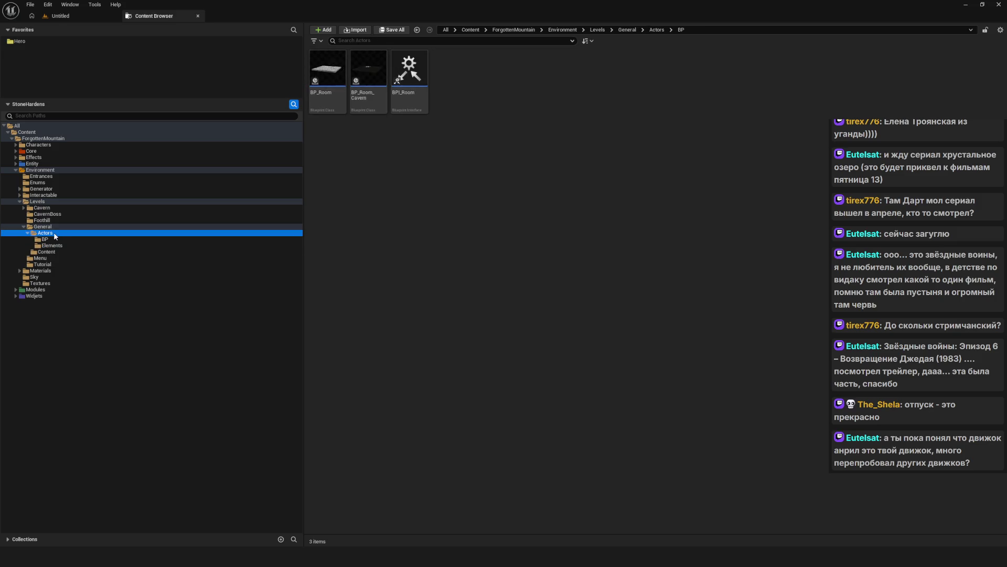
left_click(54, 233)
- Review the General folder's contents, then return to the Actors folder
left_click(54, 228)
left_click(54, 239)
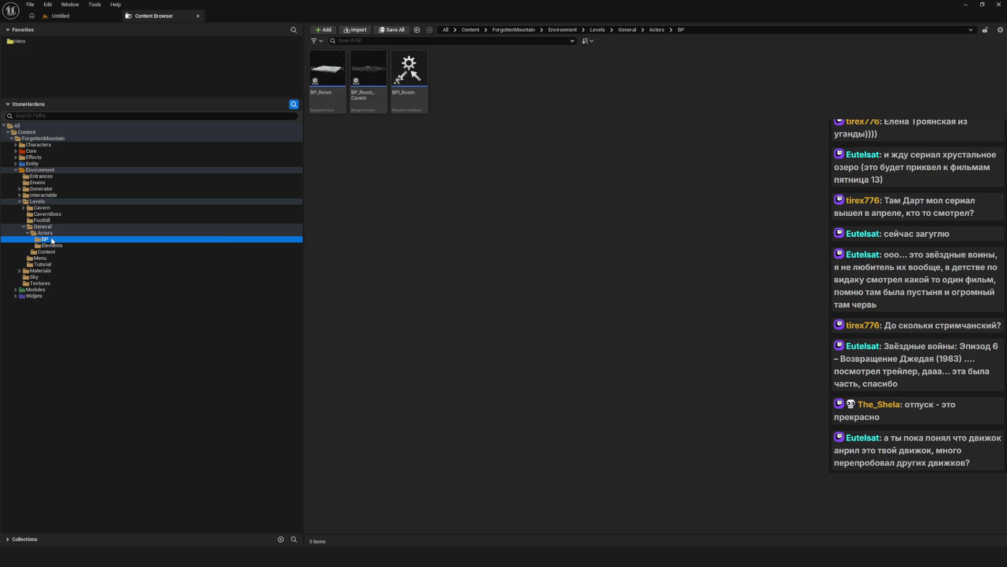
left_click(52, 228)
left_click(51, 233)
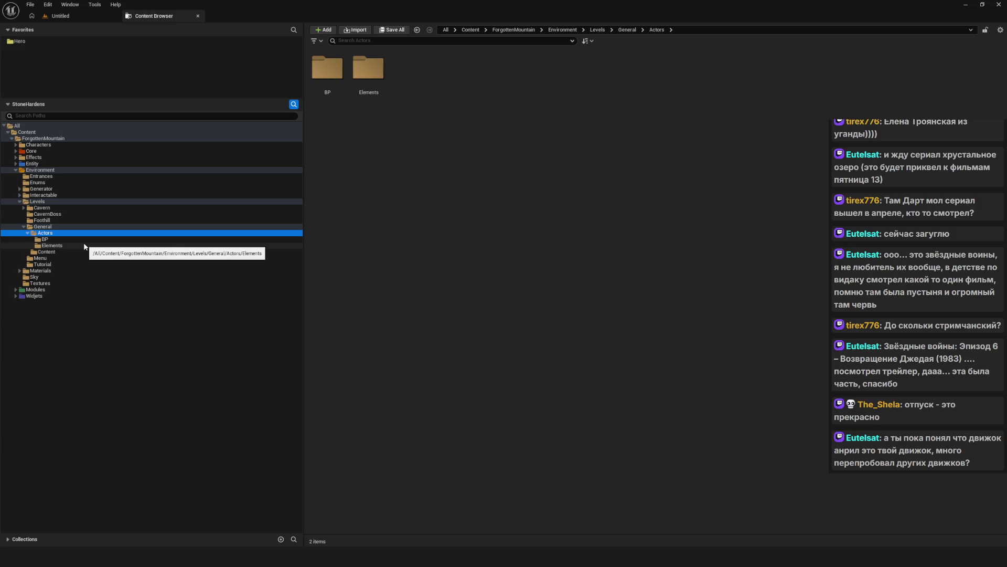
left_click(27, 233)
left_click(27, 233)
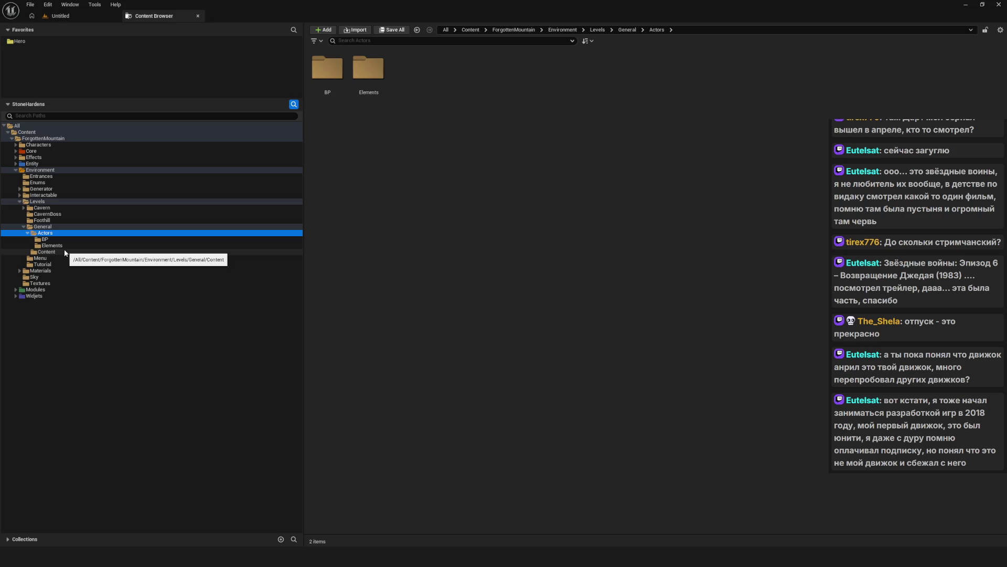
- Check the current level, then open L_Menu from the Levels/Menu folder
left_click(104, 17)
left_click(157, 16)
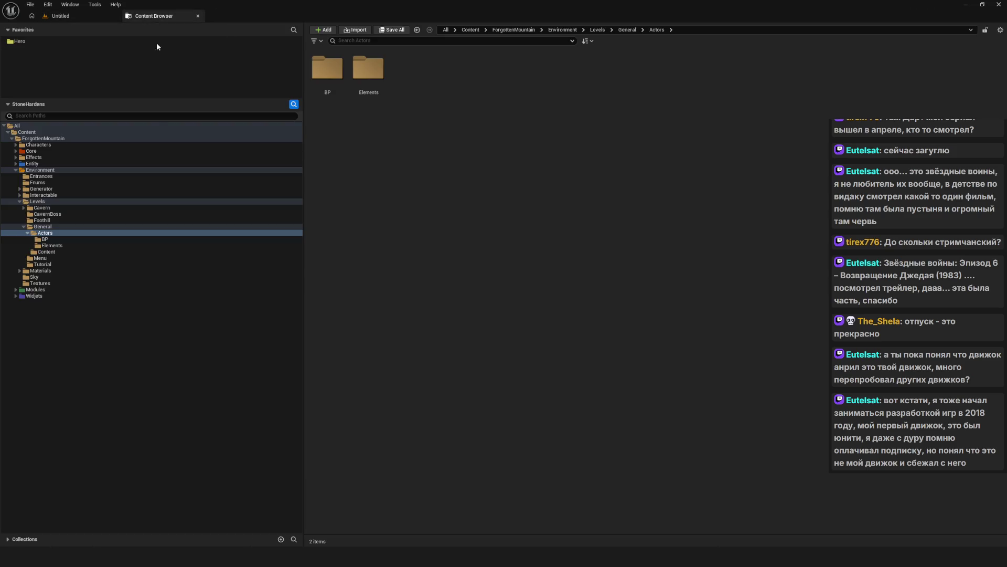
left_click(50, 259)
double_click(327, 69)
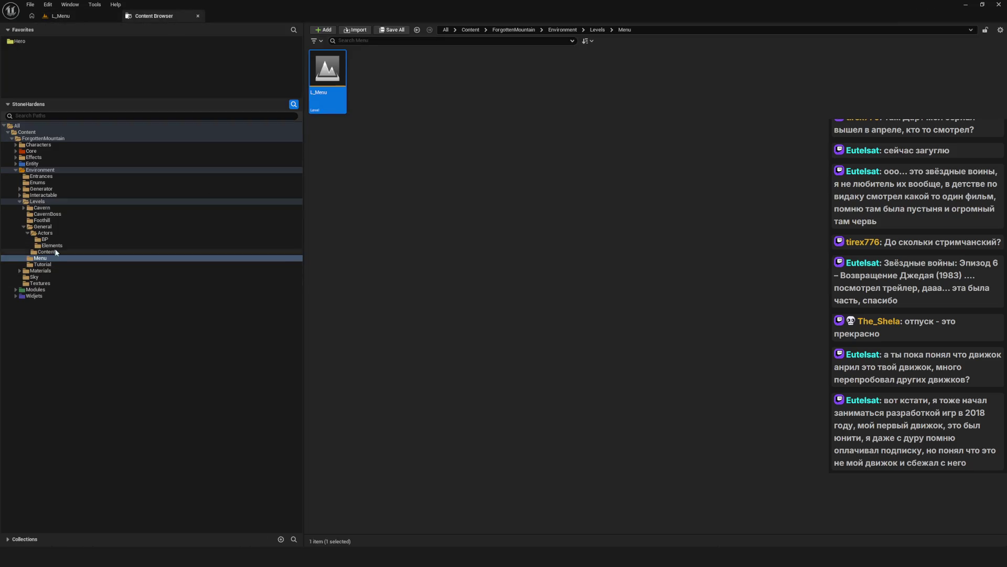
- Browse the Elements and BP folders after glancing at the L_Menu level view
left_click(59, 246)
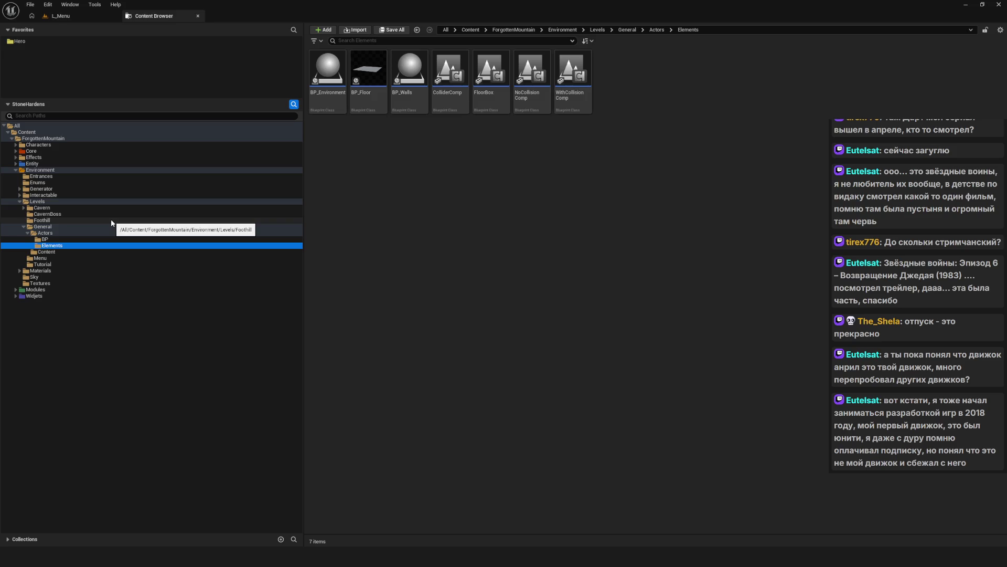
left_click(62, 17)
left_click(152, 16)
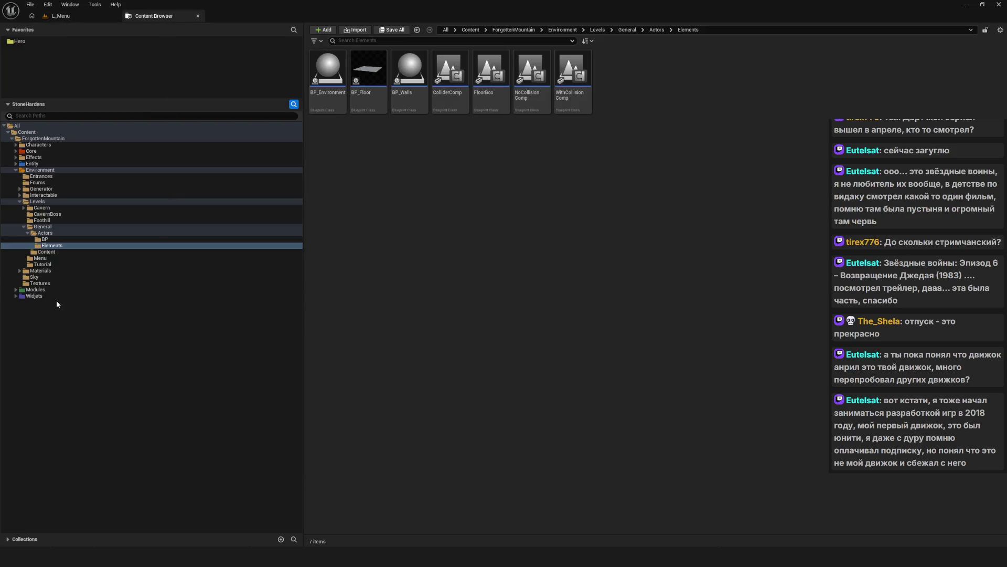
left_click(53, 240)
left_click(56, 232)
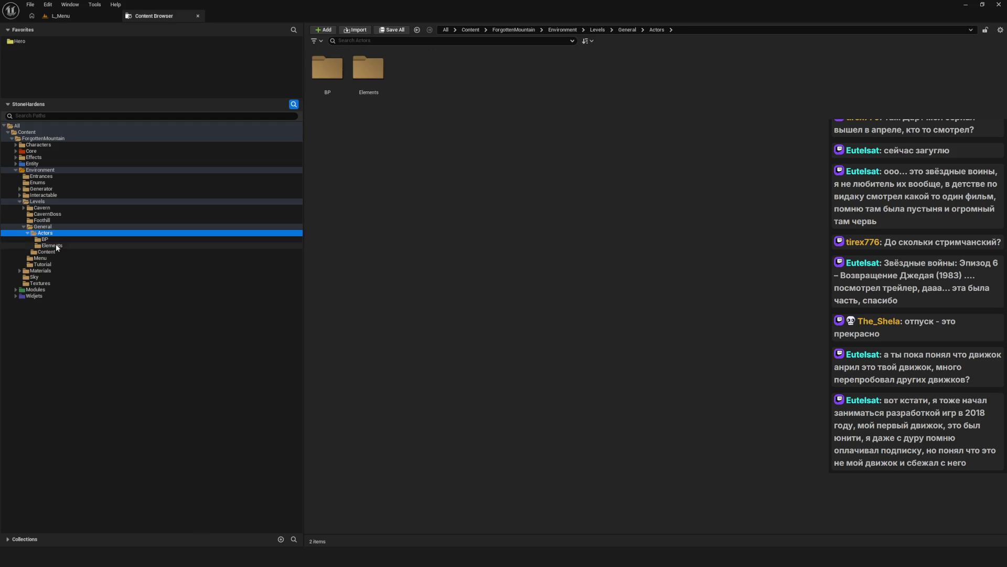
left_click(63, 240)
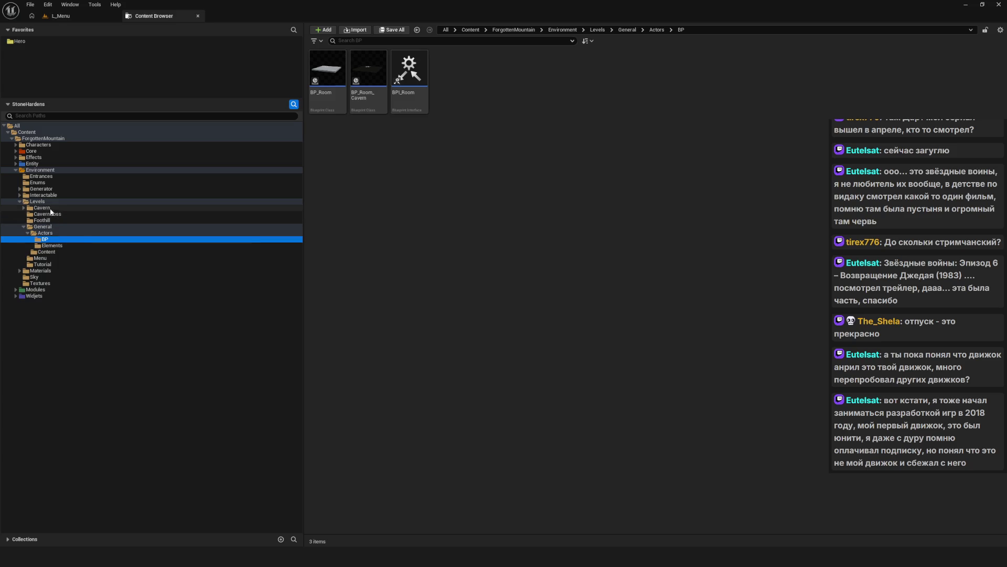
- Move BP_Room_Cavern into Cavern's BP folder and check what remains in General
left_click(24, 208)
left_click_drag(368, 68, 57, 218)
left_click(78, 227)
left_click(48, 215)
left_click(58, 258)
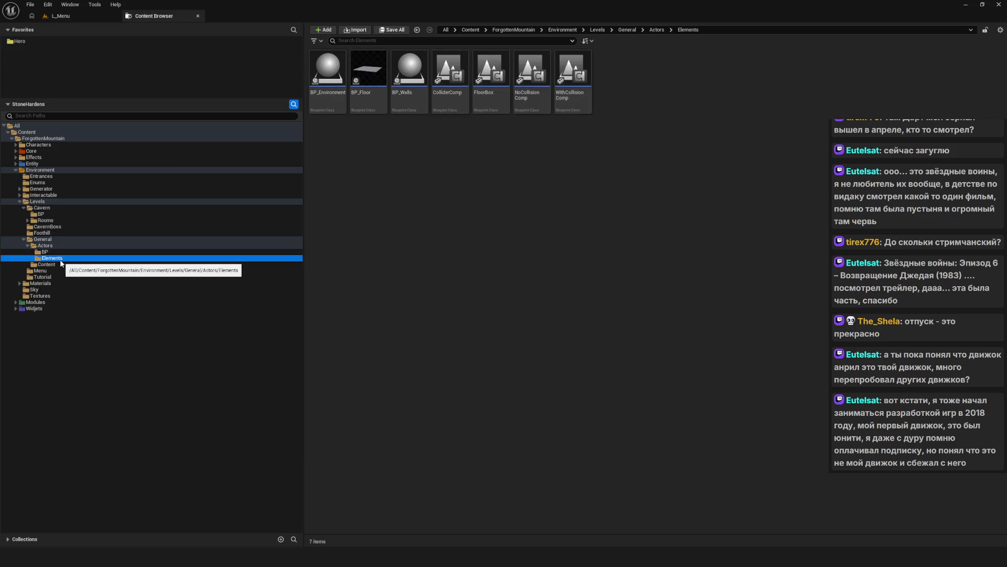
left_click(48, 252)
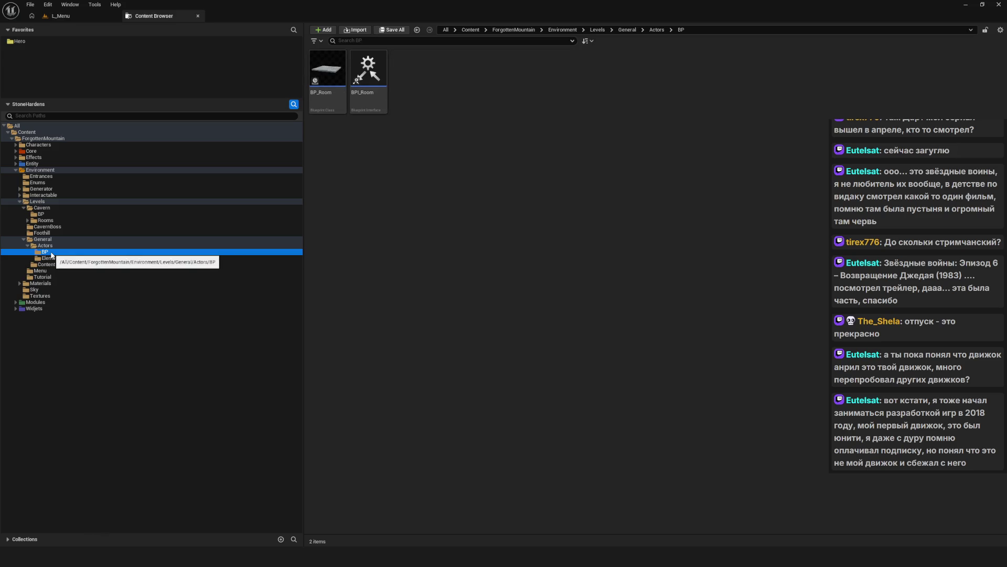
left_click(46, 264)
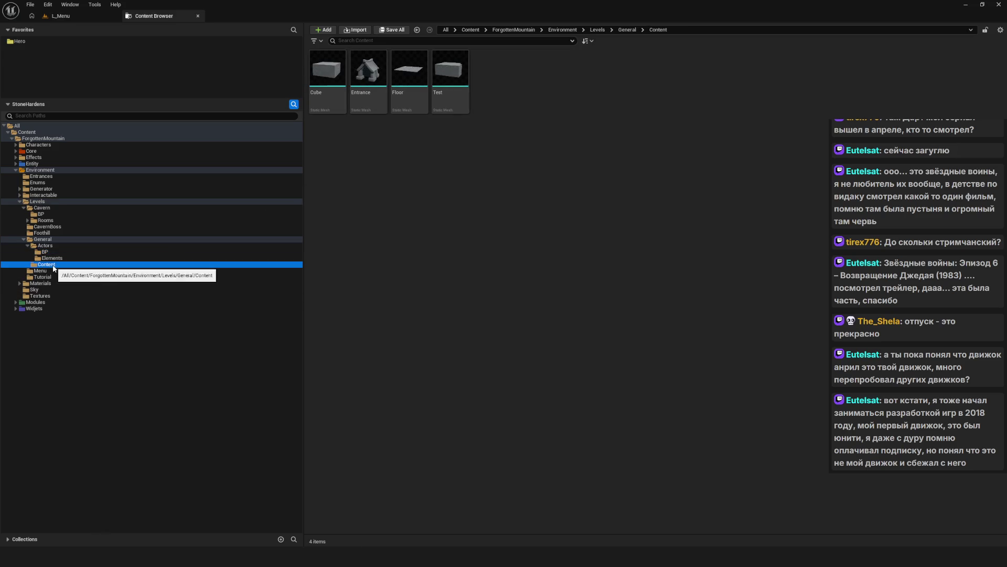
- Create a new folder named Content inside the Cavern folder
left_click(51, 210)
right_click(538, 143)
left_click(577, 198)
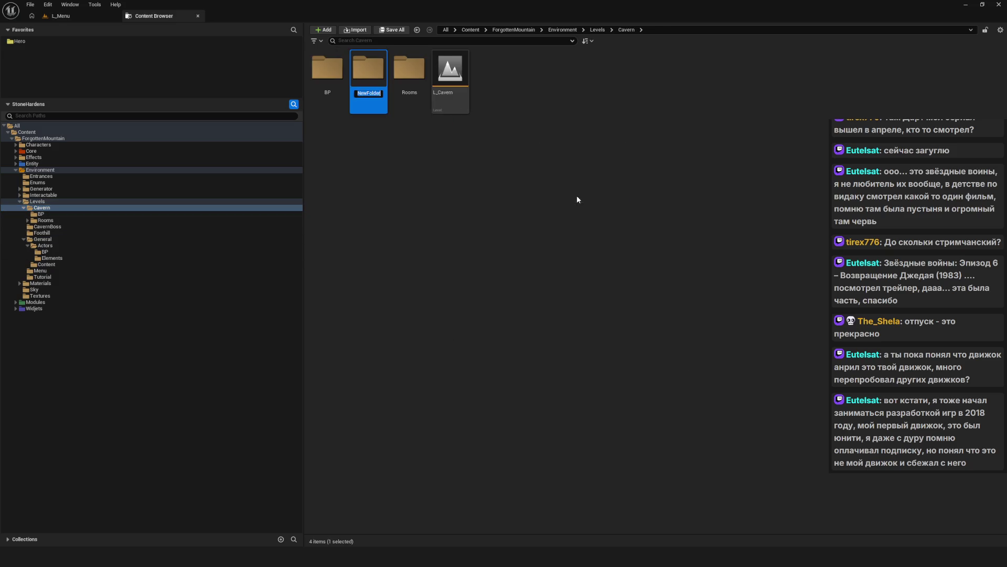
type("COnten")
key("BackSpace")
key("BackSpace")
key("BackSpace")
type("ontent")
key("Return")
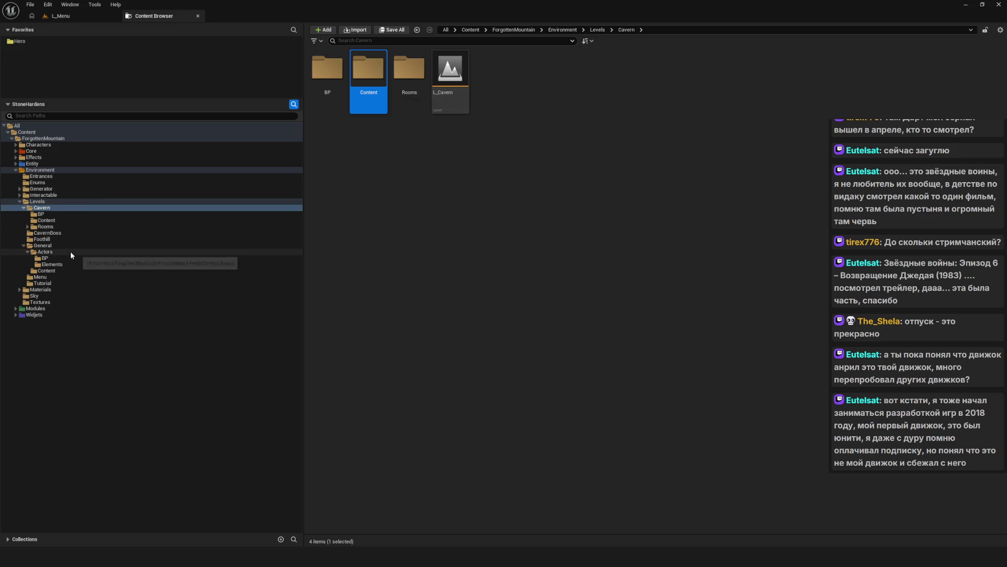
- Move the Entrance mesh from General/Content into Cavern's Content folder
left_click(58, 271)
mouse_move(368, 68)
left_mouse_down()
mouse_move(58, 255)
mouse_move(58, 219)
left_mouse_up()
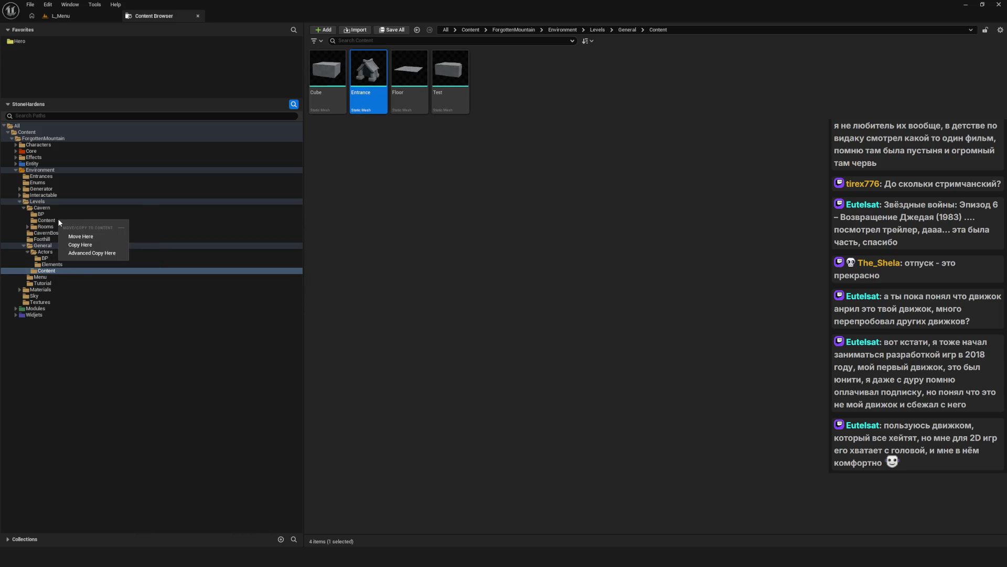
left_click(79, 234)
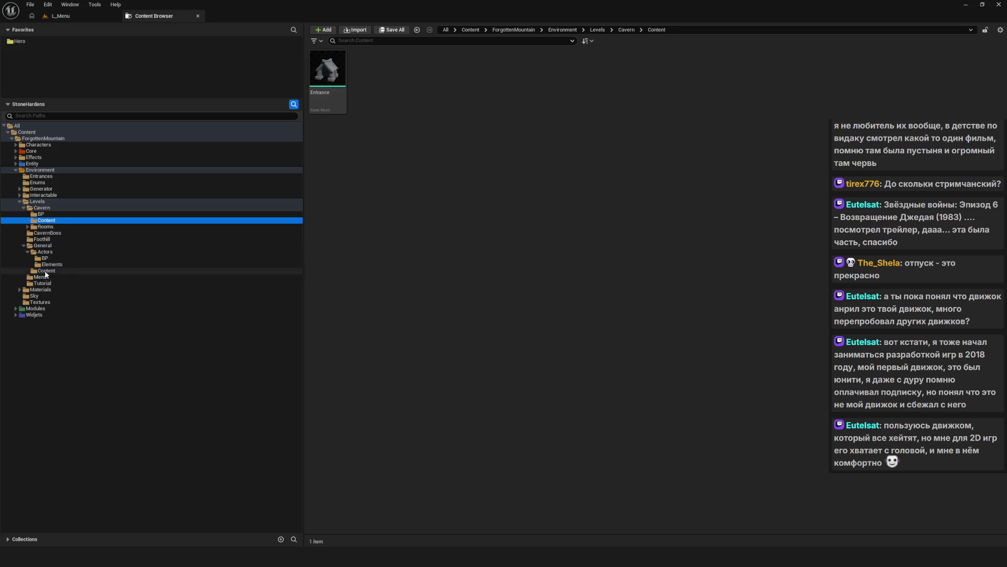
left_click(364, 140)
key("Right")
key("Right")
key("Right")
left_click(548, 226)
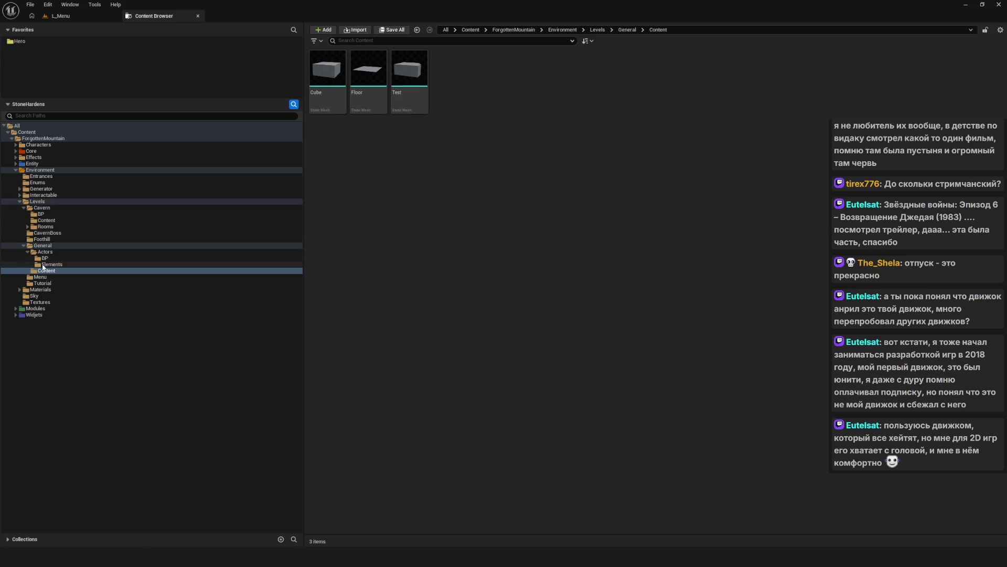
left_click(39, 252)
left_click(28, 252)
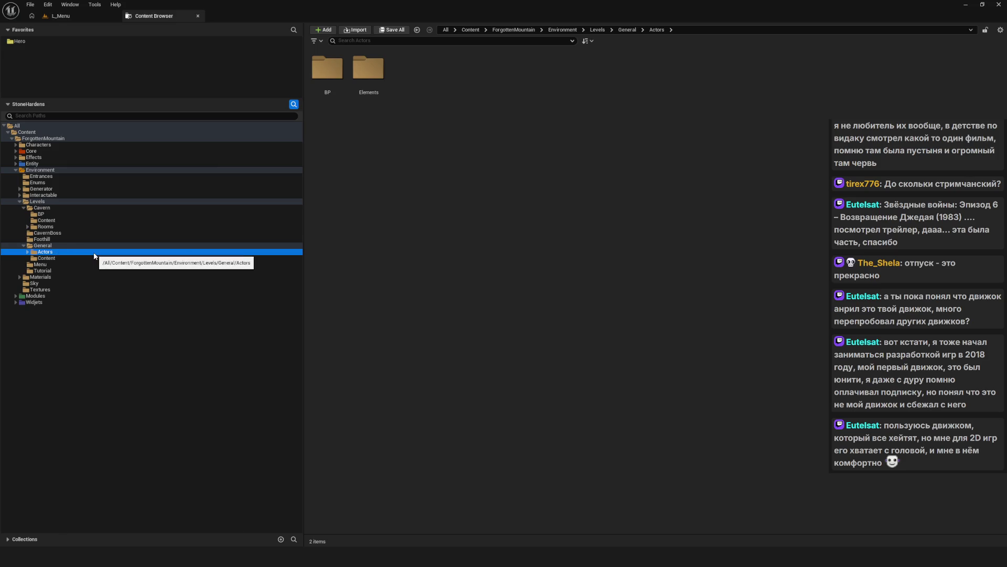
- Browse General's Actors and BP folders, with a brief look at Tutorial
left_click(43, 246)
left_click(50, 253)
left_click(52, 257)
left_click(52, 252)
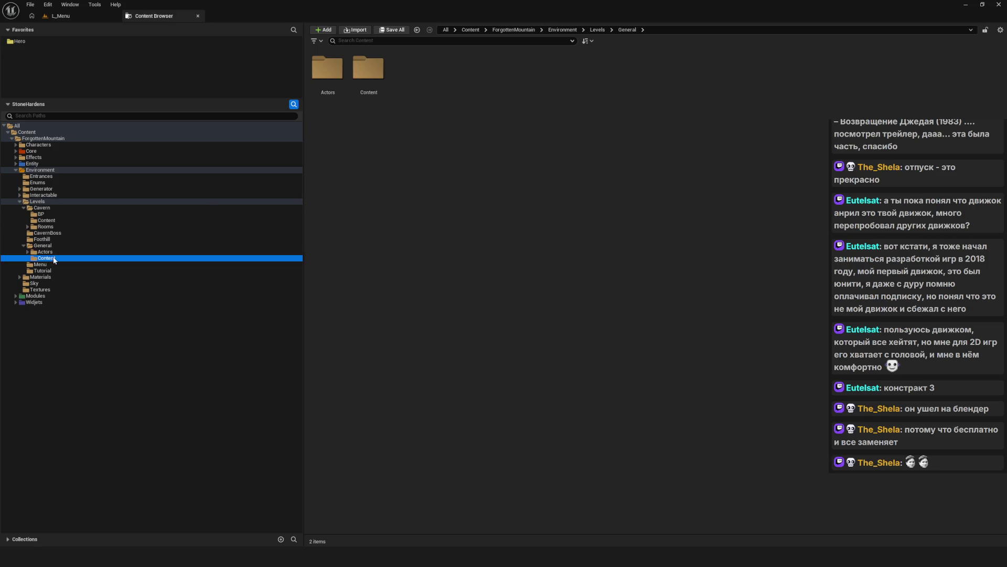
left_click(43, 271)
left_click(47, 252)
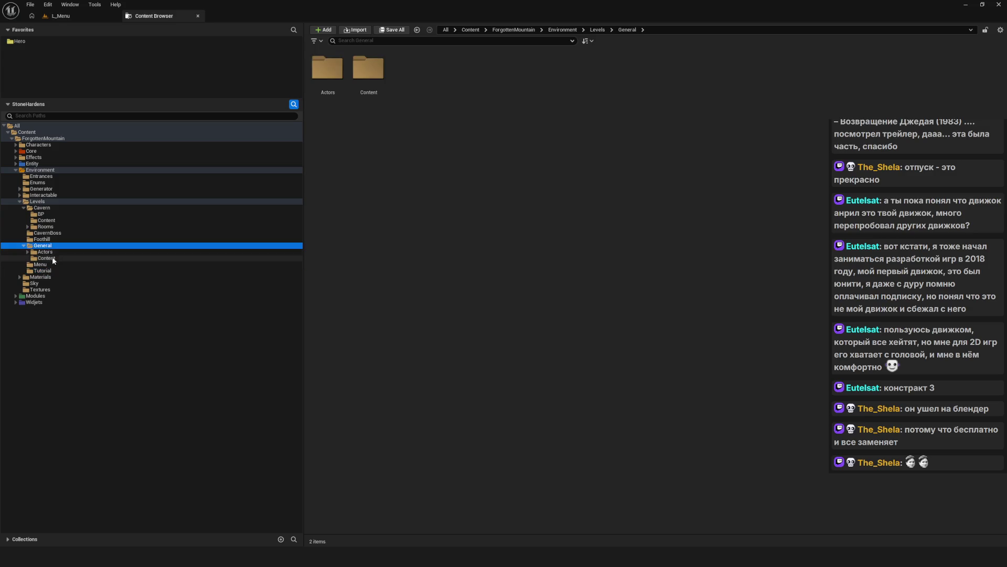
left_click(27, 251)
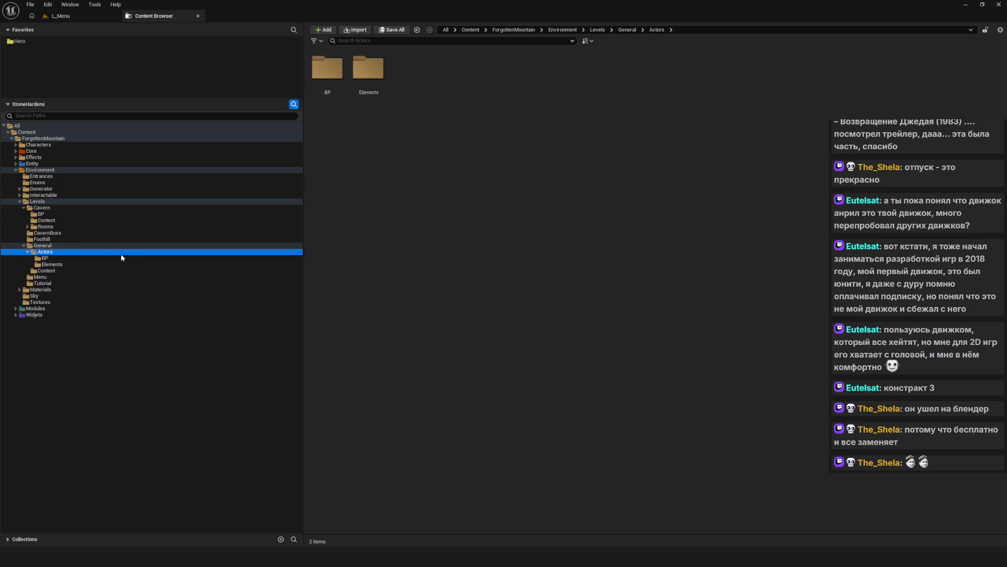
left_click(55, 259)
- Review General's remaining Content meshes, then step back up and collapse General
left_click(58, 265)
left_click(53, 258)
left_click(56, 264)
left_click(58, 271)
left_click(52, 264)
left_click(47, 258)
left_click(42, 252)
left_click(22, 246)
left_click(23, 246)
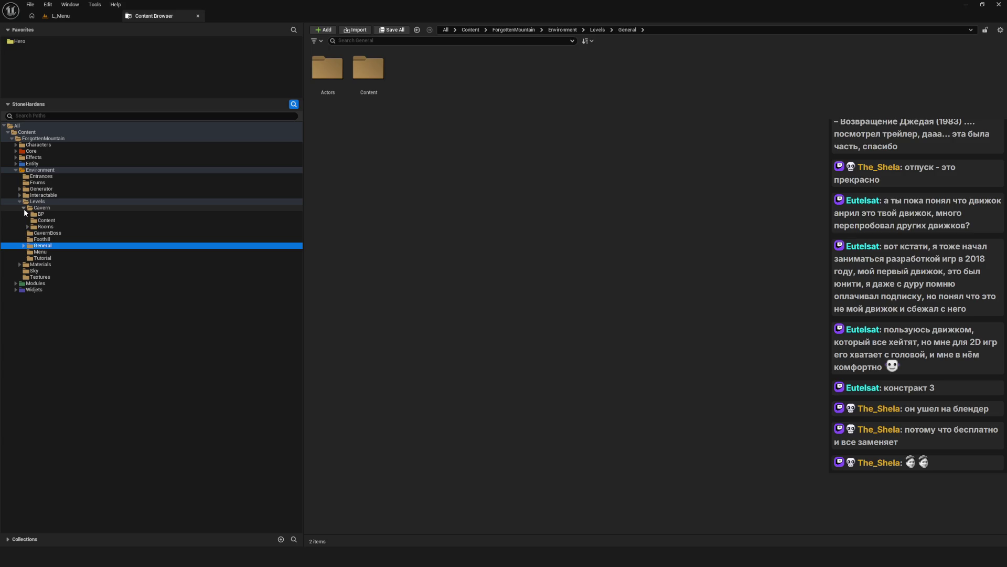
- Create a folder named BP inside the Tutorial level folder
left_click(61, 258)
right_click(391, 212)
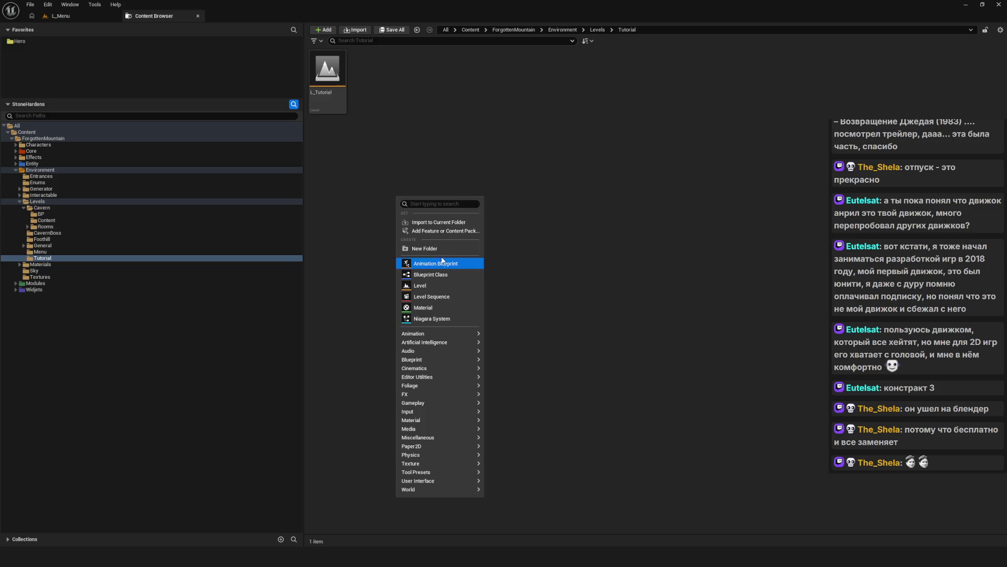
left_click(424, 249)
key("BackSpace")
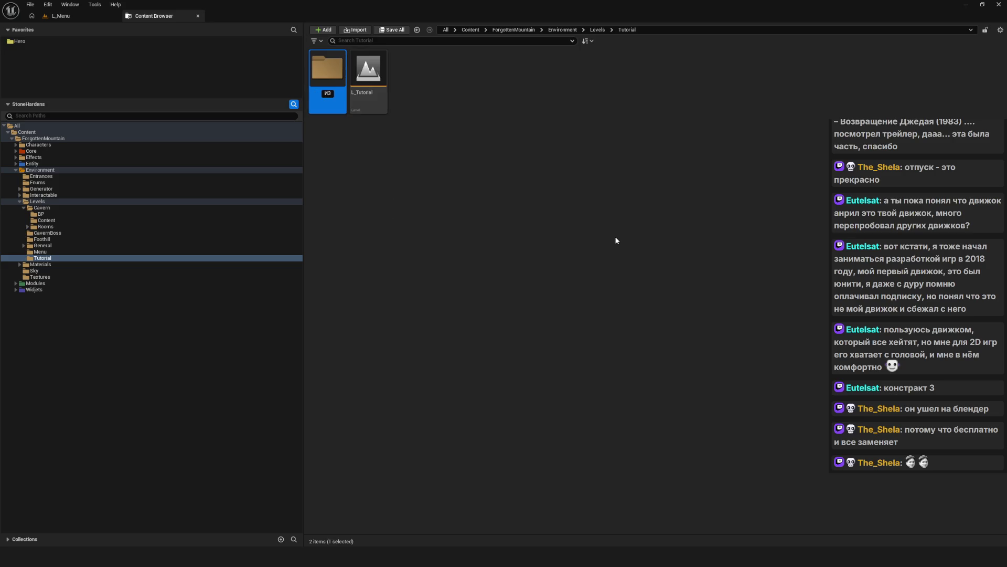
type("BP")
key("Return")
left_click(63, 215)
- Open BP_Room_Cavern from Cavern/BP, then compile and save it
left_click(334, 77)
double_click(341, 86)
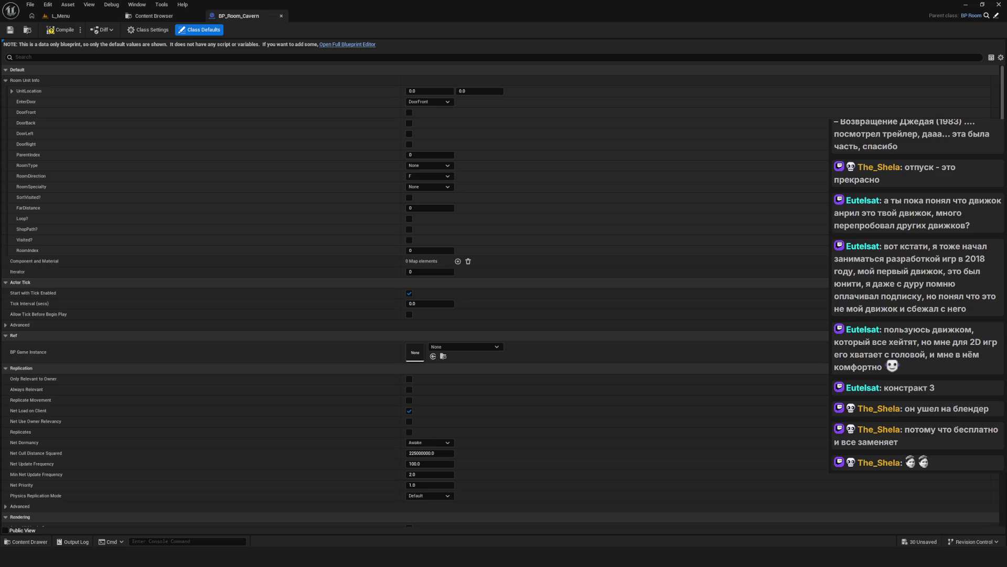
left_click(62, 30)
left_click(10, 31)
left_click(147, 17)
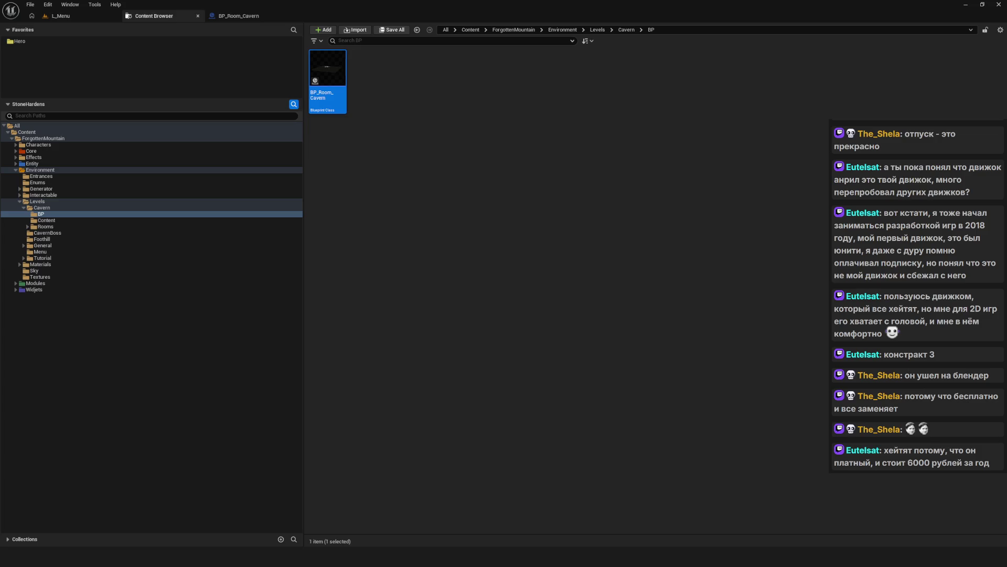
- Deselect BP_Room_Cavern, glance at the open tabs, and narrow the folder tree panel
key("super+d")
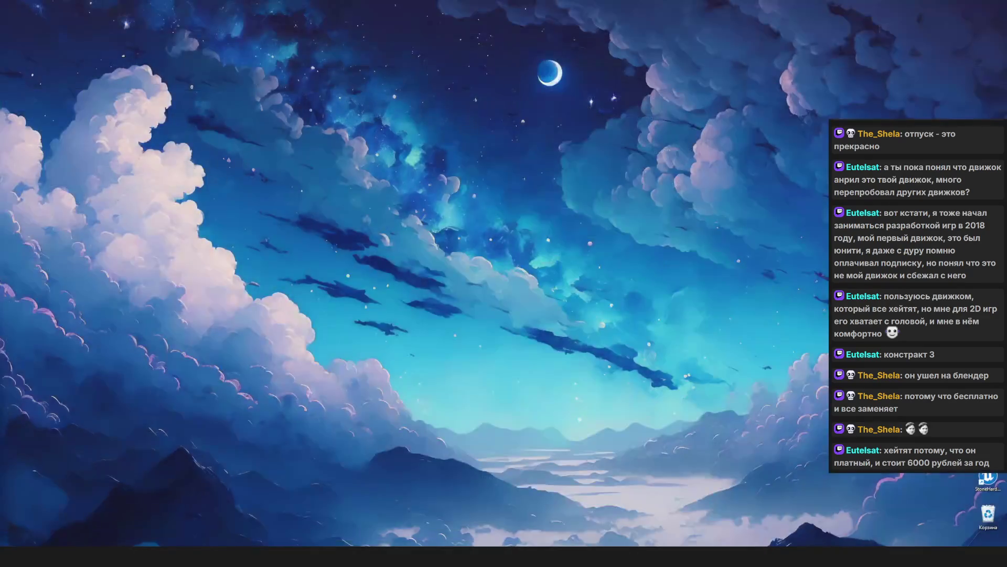
key("super+d")
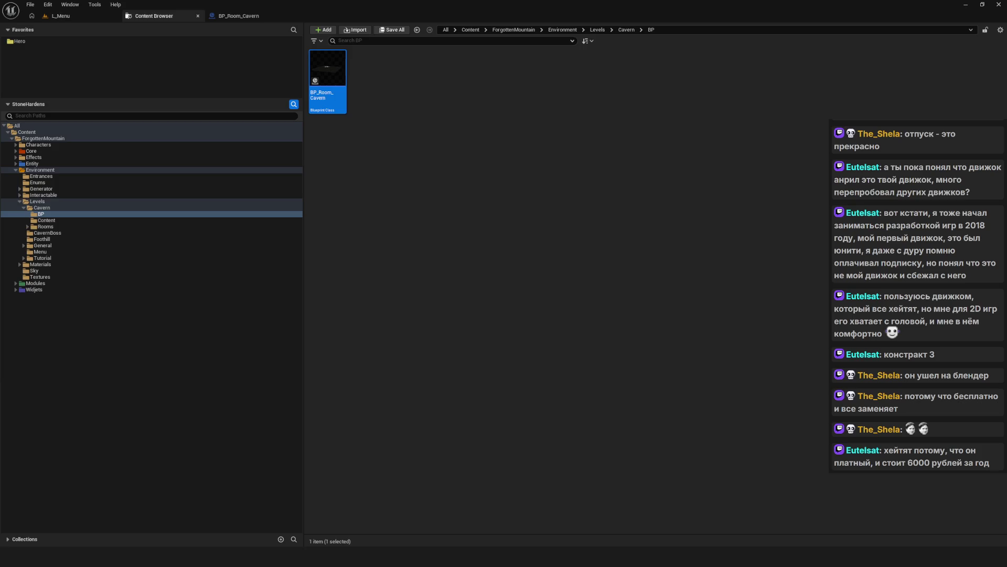
left_click(395, 129)
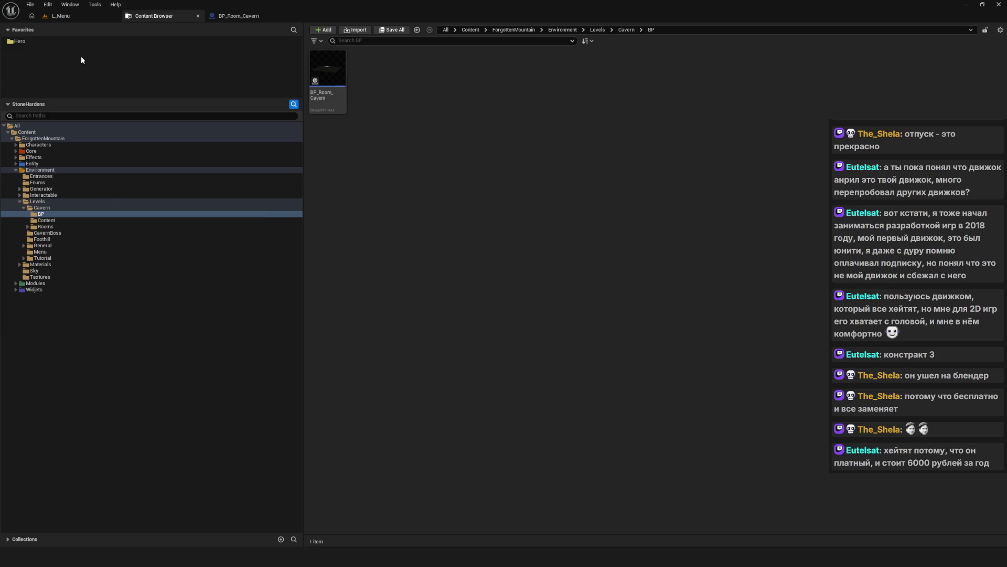
left_click(238, 15)
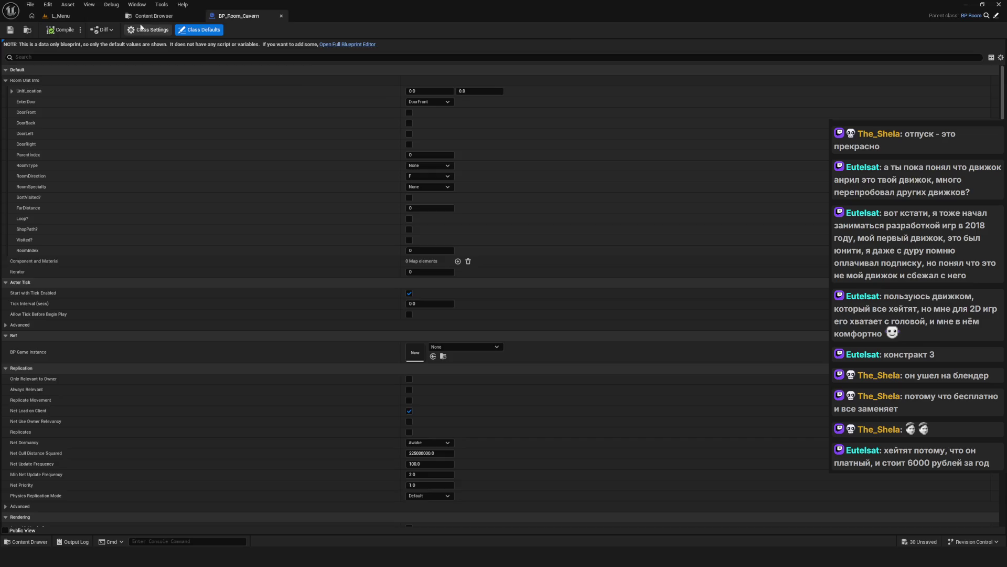
left_click(157, 16)
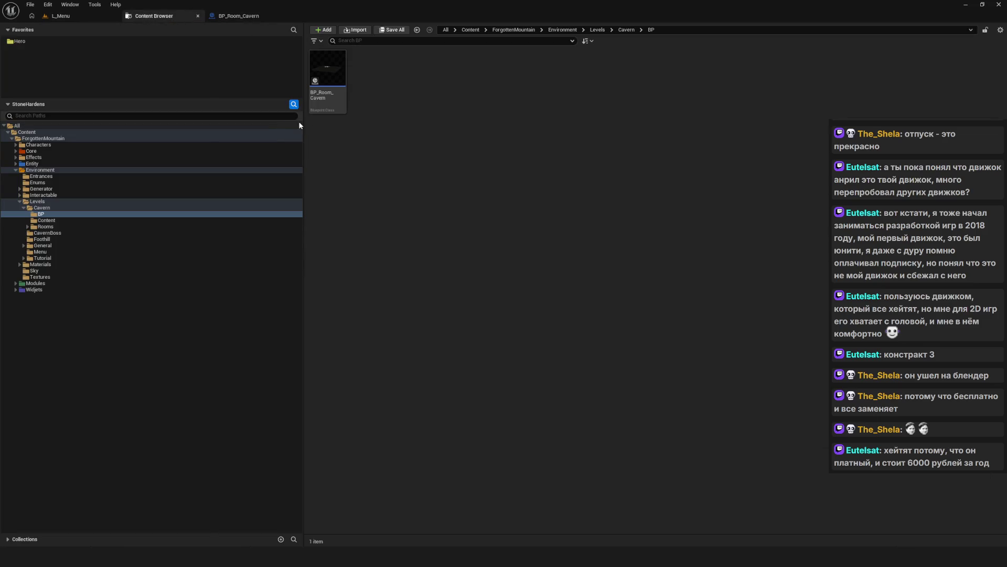
left_click_drag(303, 127, 260, 127)
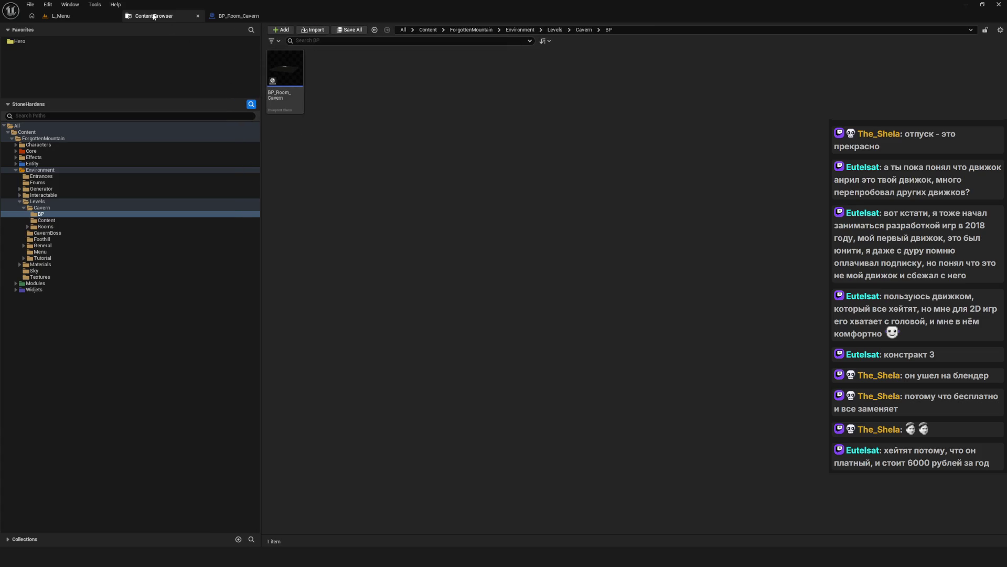
left_click(68, 16)
left_click(178, 16)
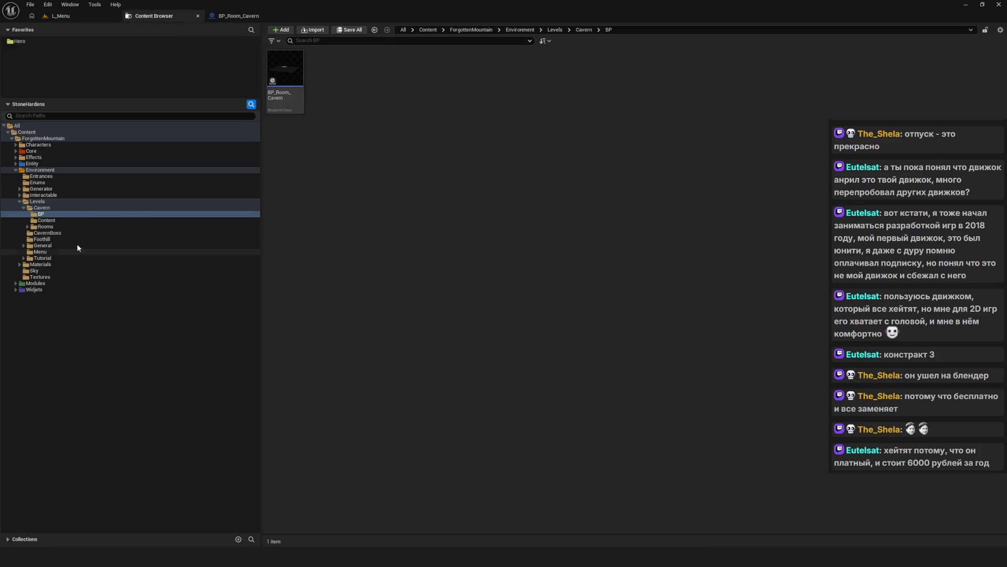
- Browse the Cavern, Tutorial and Levels folders, then collapse Levels
left_click(42, 207)
left_click(24, 208)
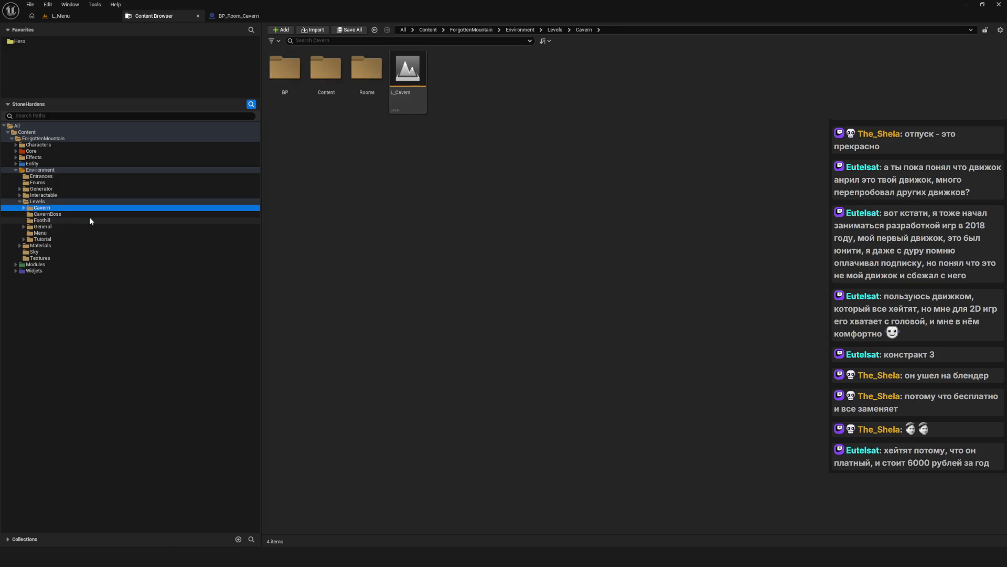
left_click(86, 238)
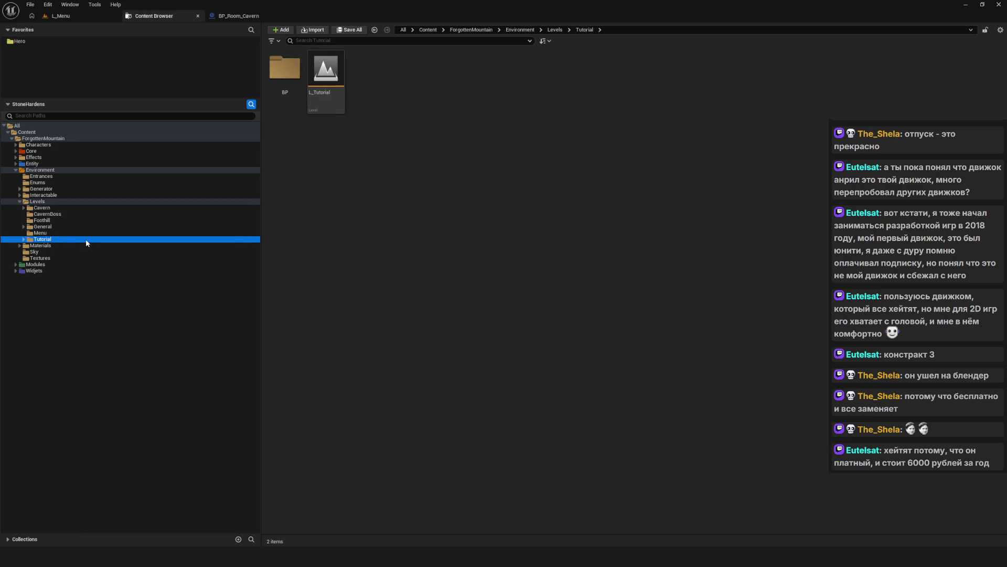
left_click(44, 201)
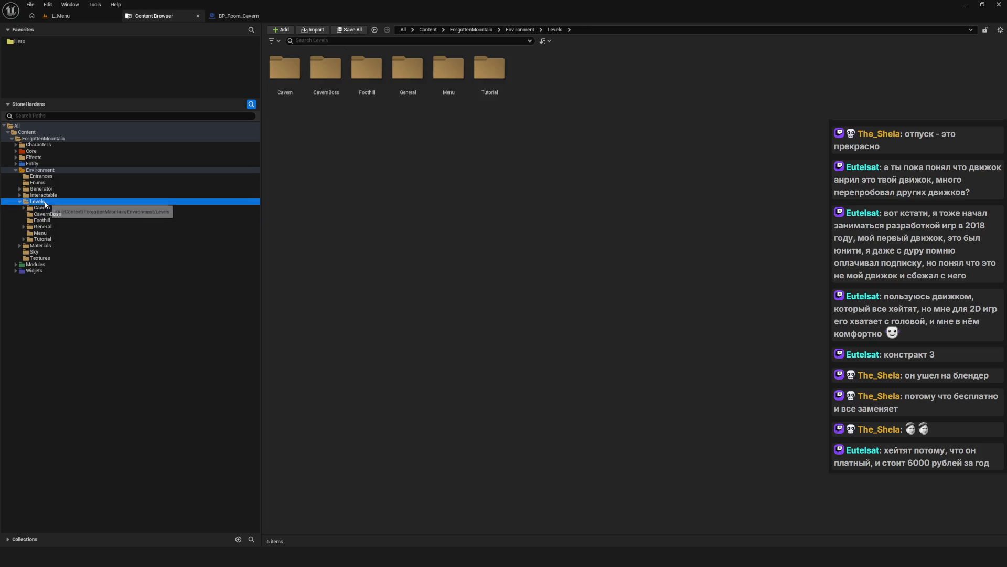
left_click(20, 202)
- Step through Environment's Generator, Sky, Textures, Enums and Materials folders
left_click(62, 214)
key("Up")
key("Up")
key("Up")
left_click(32, 213)
left_click(63, 220)
left_click(33, 214)
left_click(37, 183)
key("Down")
key("Down")
key("Down")
key("Down")
key("Up")
key("Up")
- Play the L_Menu level in the editor and start a new game
left_click(61, 16)
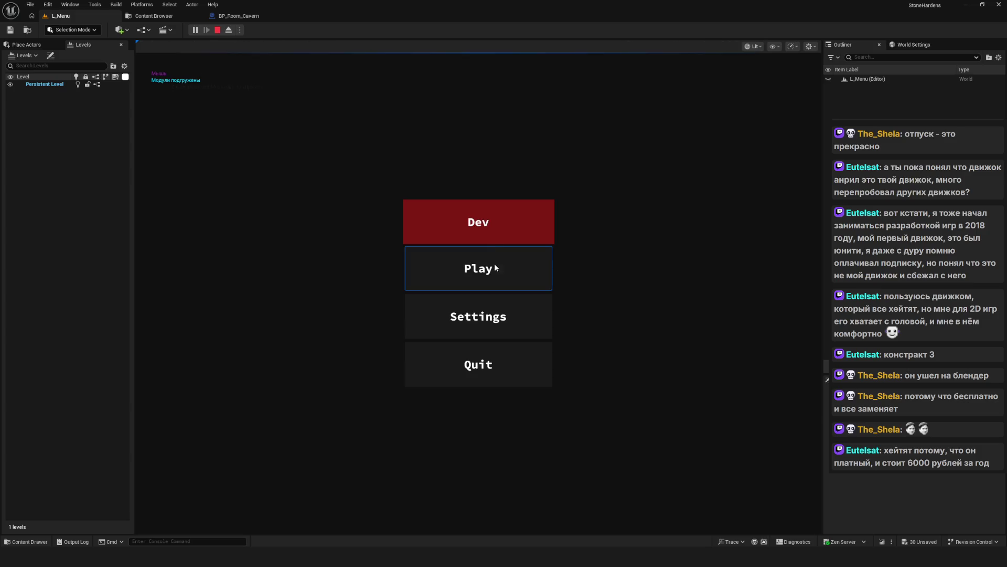
left_click(495, 263)
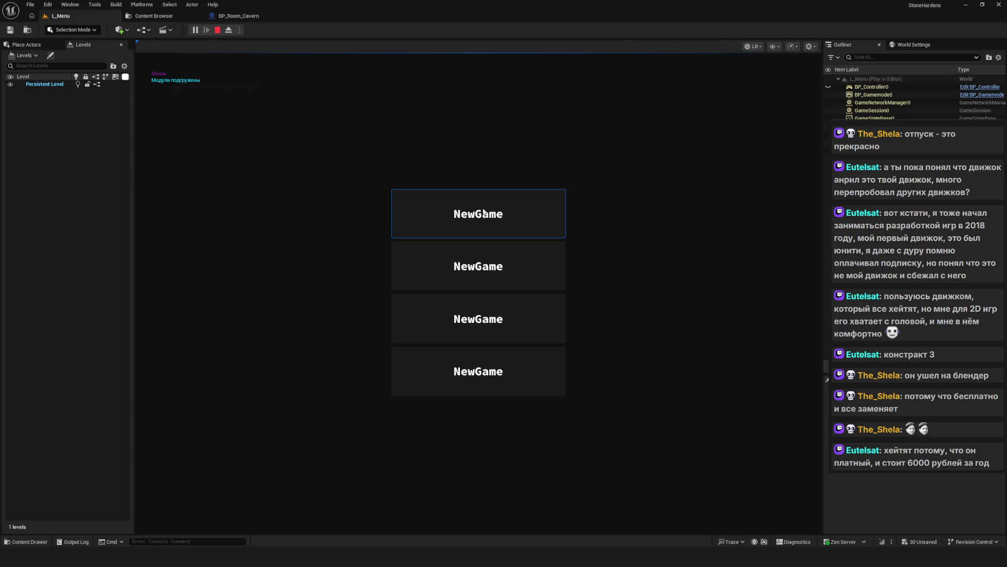
left_click(485, 212)
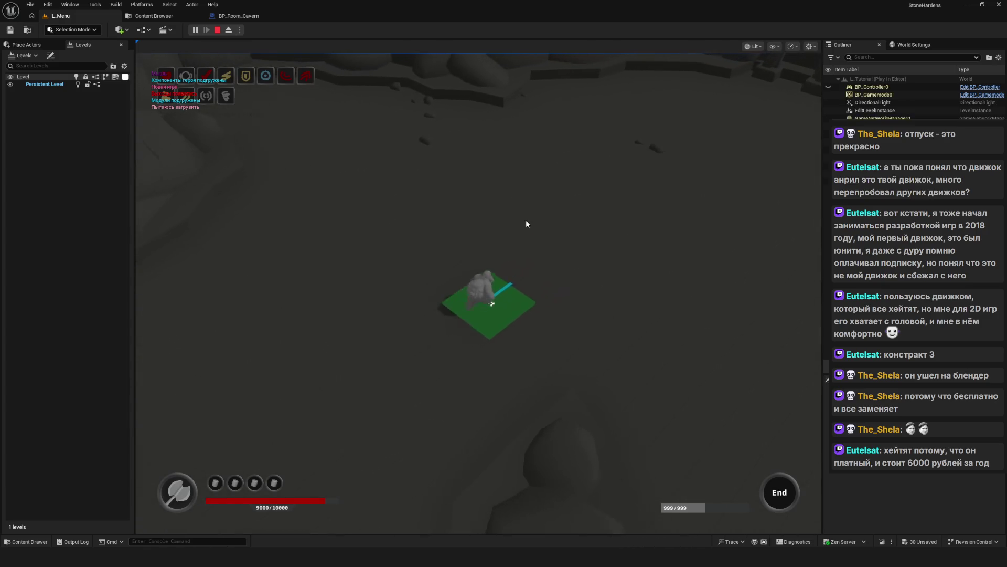
- Walk the hero through the cave to Foothill, check the inventory, then head for Entrance Cavern
key("w")
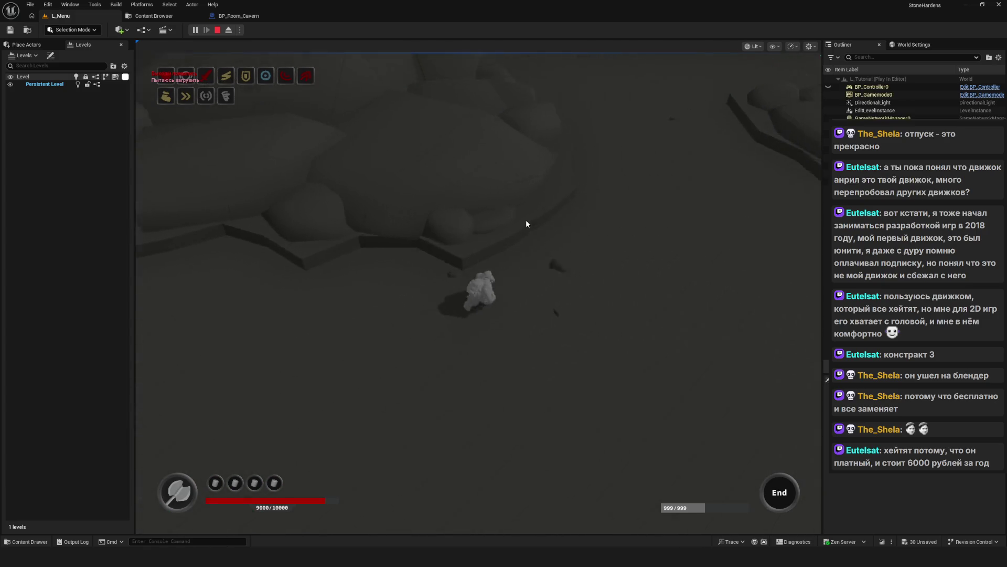
key("d")
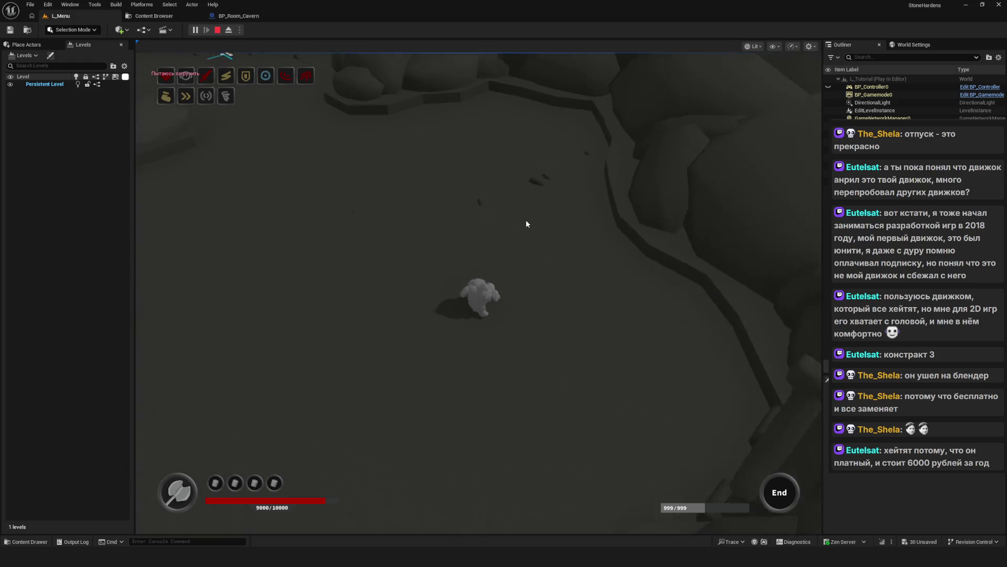
key("s")
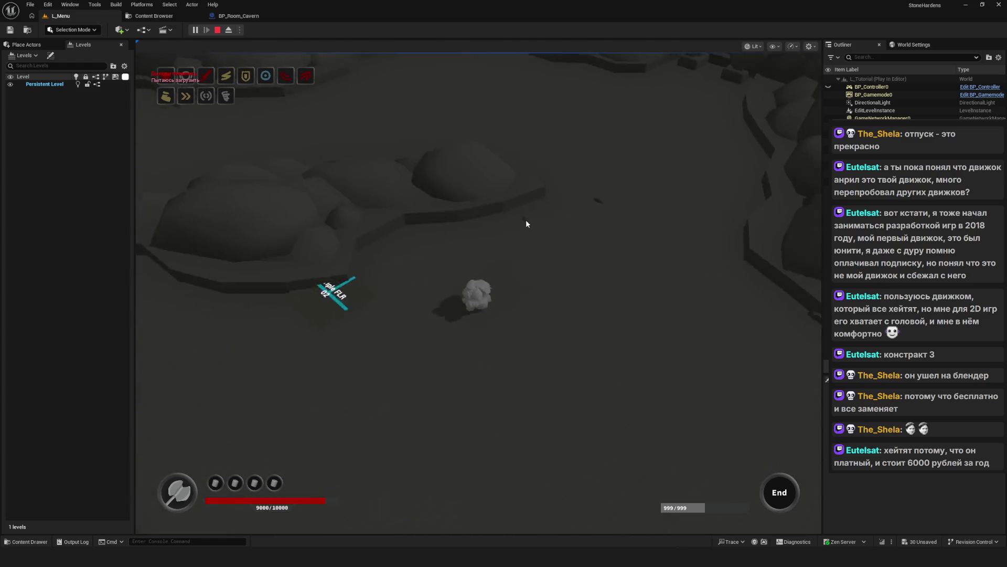
key("w")
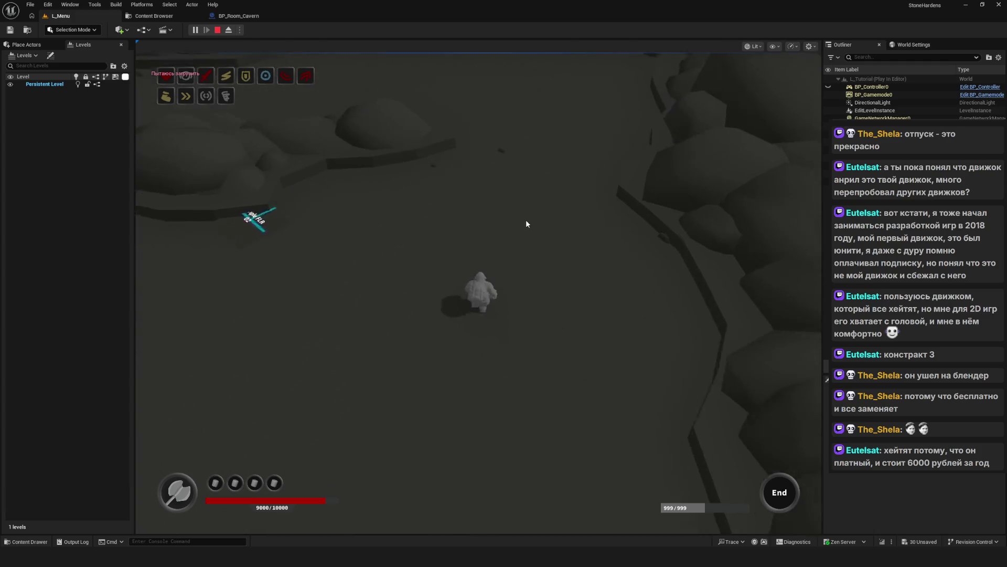
key("w")
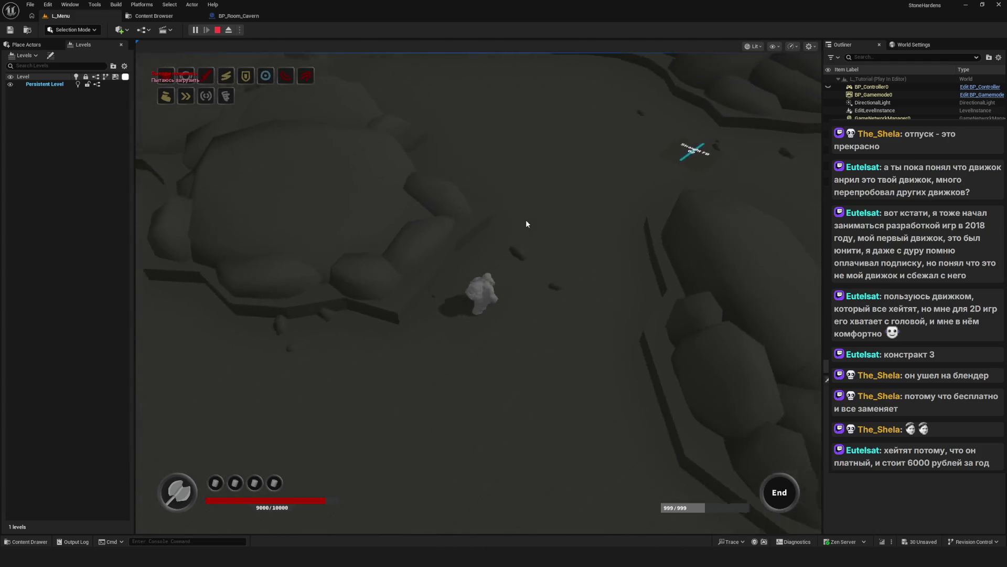
key("w")
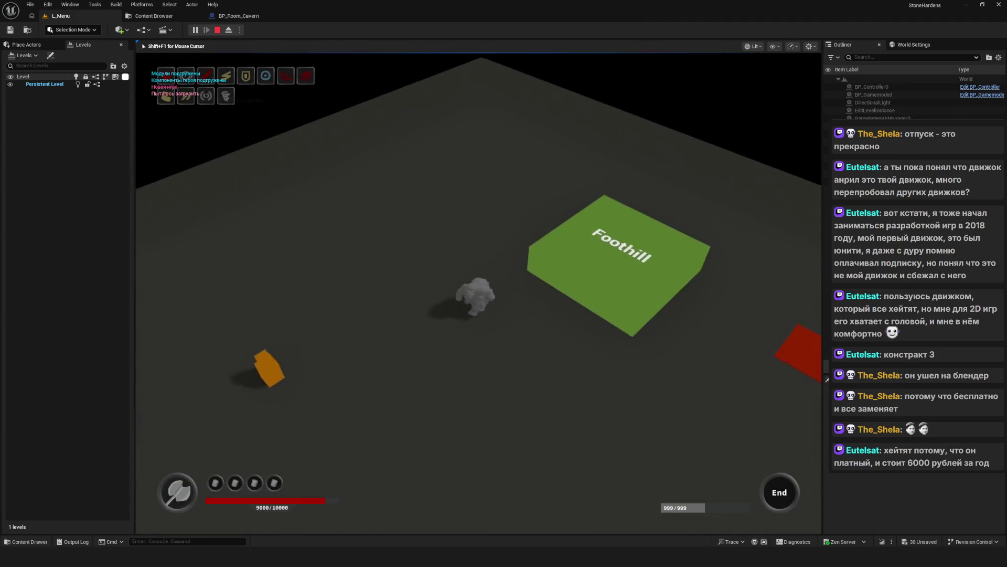
key("i")
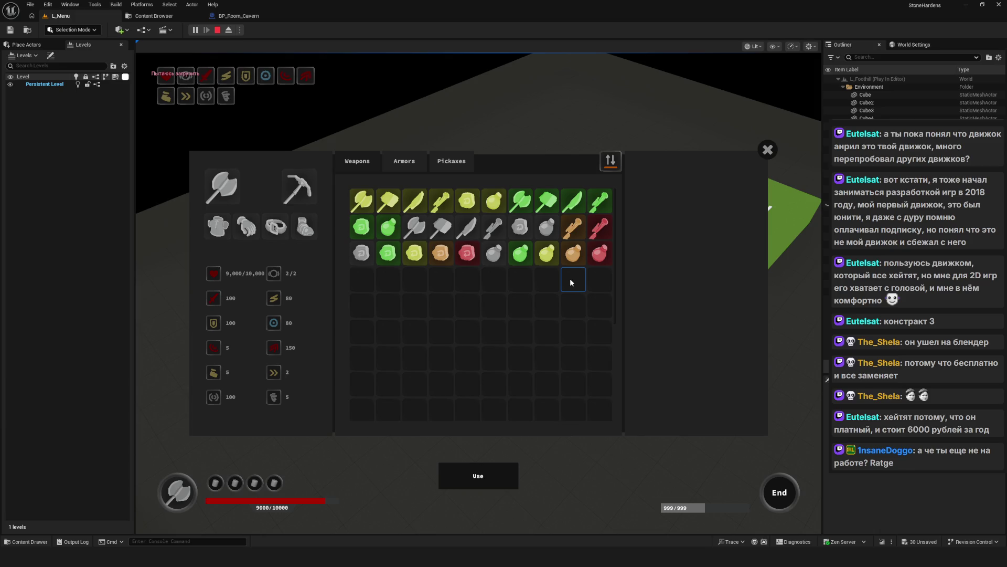
left_click(769, 152)
left_click(591, 250)
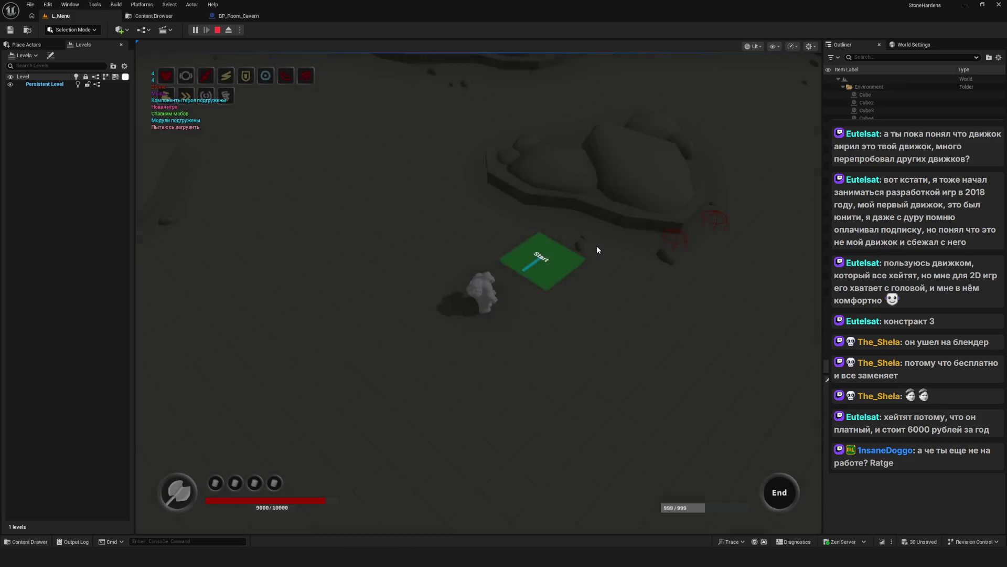
- Enter the cavern level, defeat the red enemies, then stop the session with Esc
left_click(596, 250)
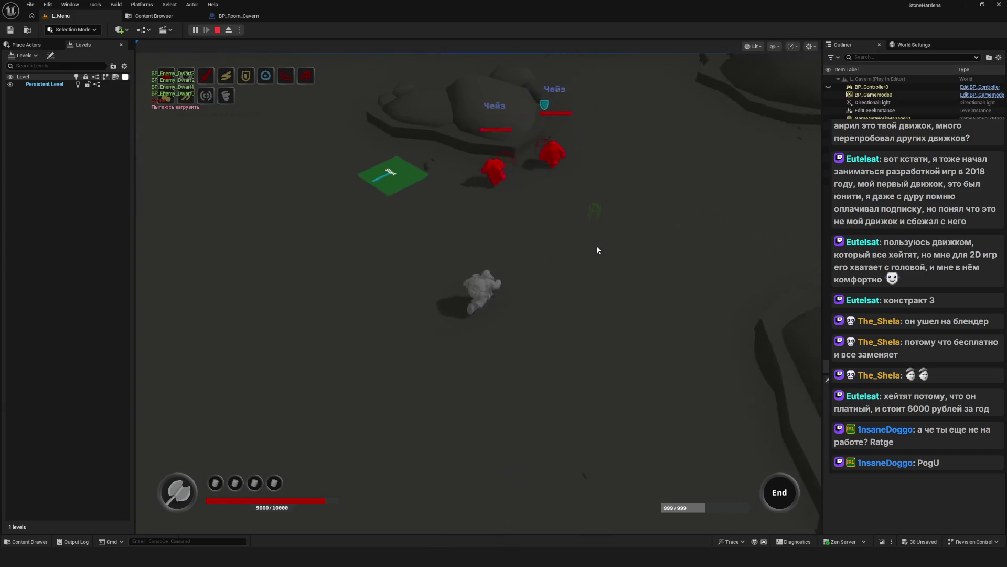
left_click(597, 250)
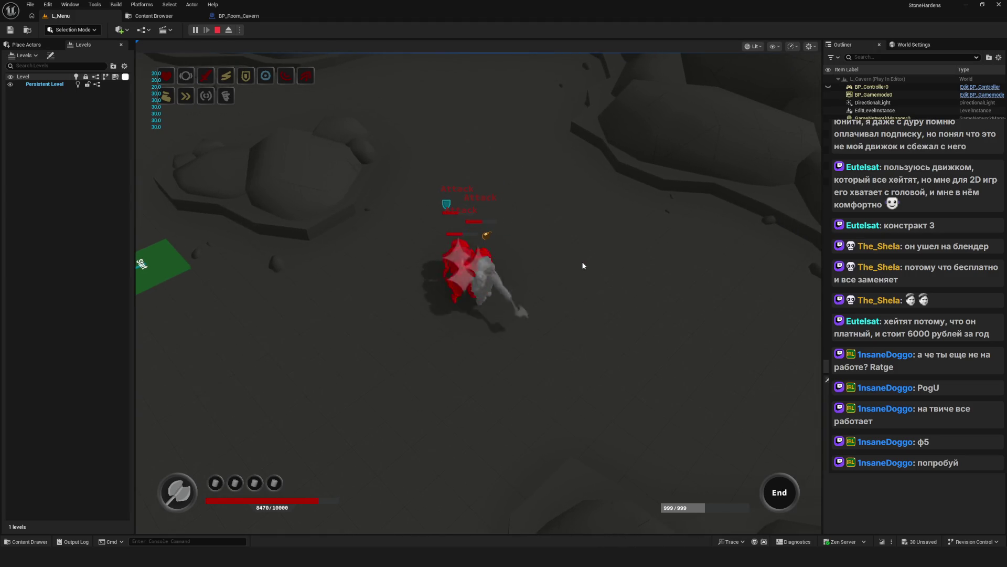
left_click(582, 266)
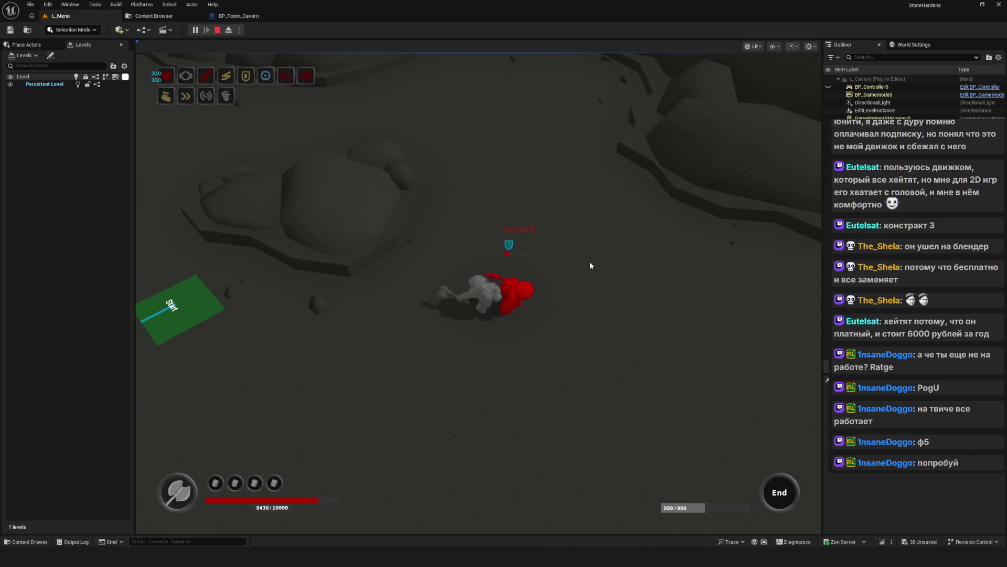
left_click(589, 261)
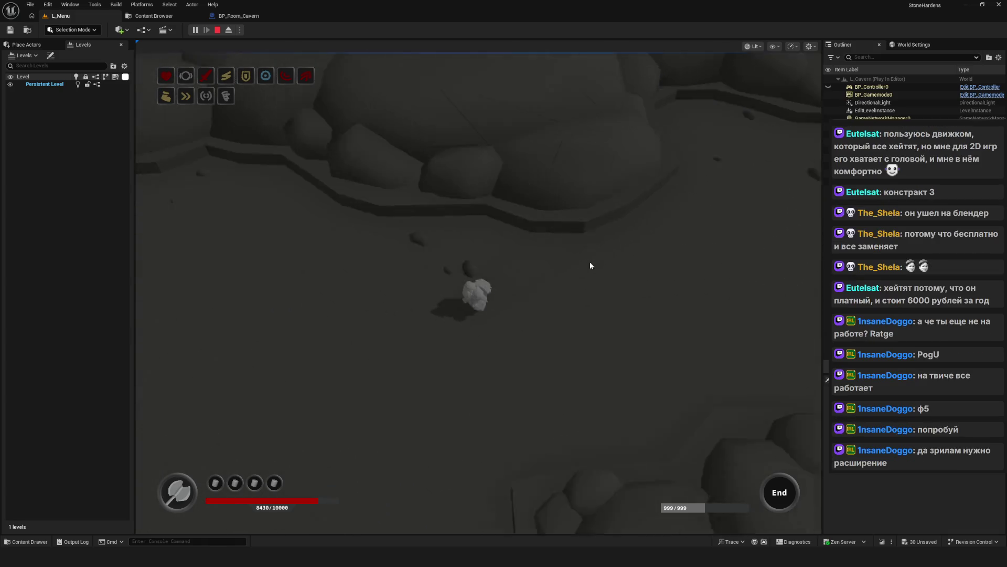
key("Escape")
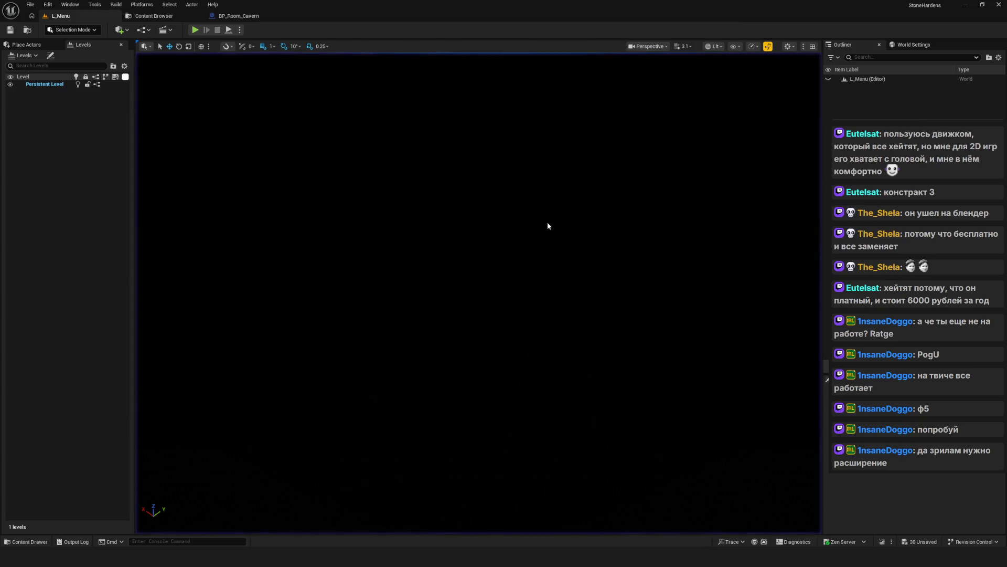
left_click(195, 29)
left_click(498, 269)
left_click(518, 222)
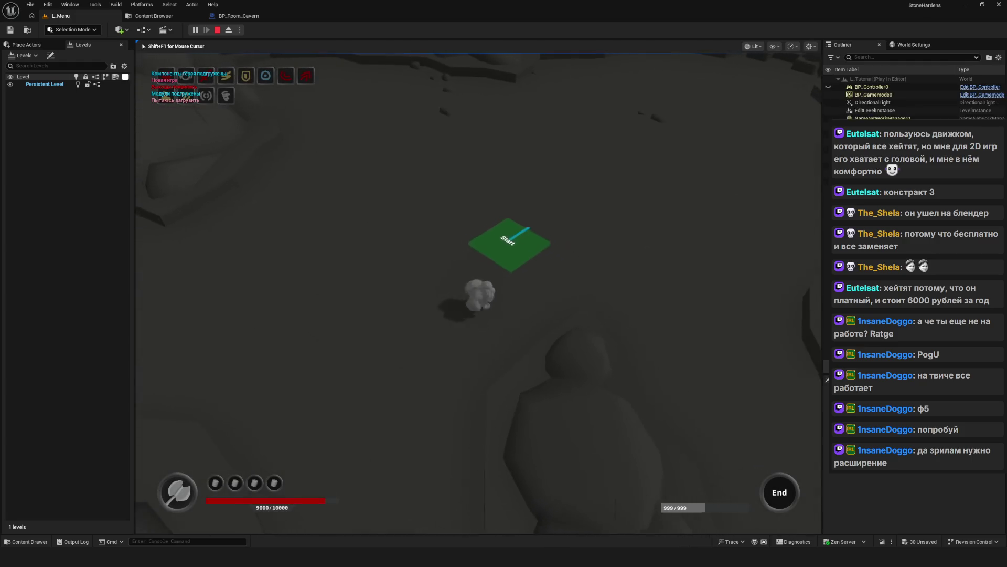
key("w")
key("w")
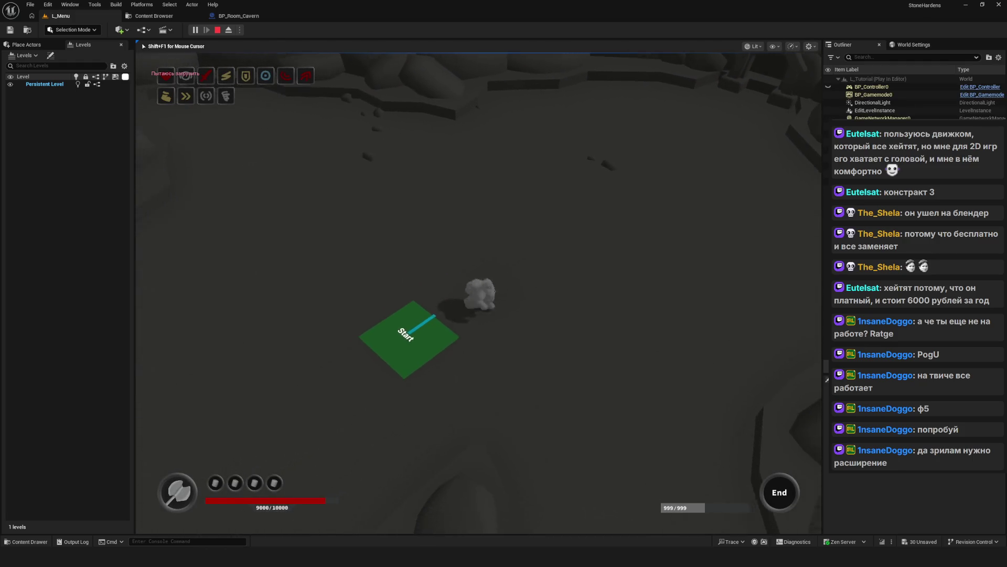
key("w")
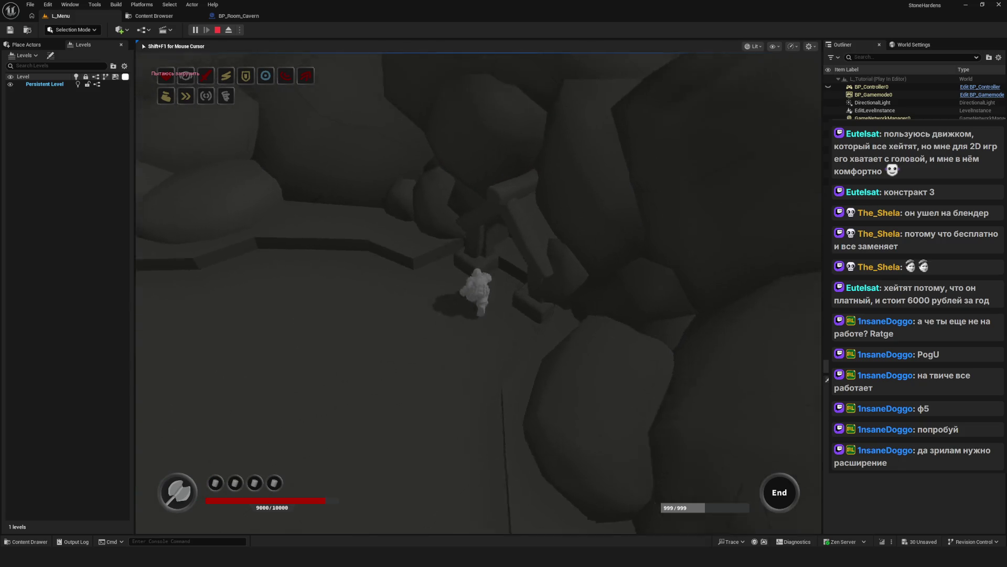
key("w")
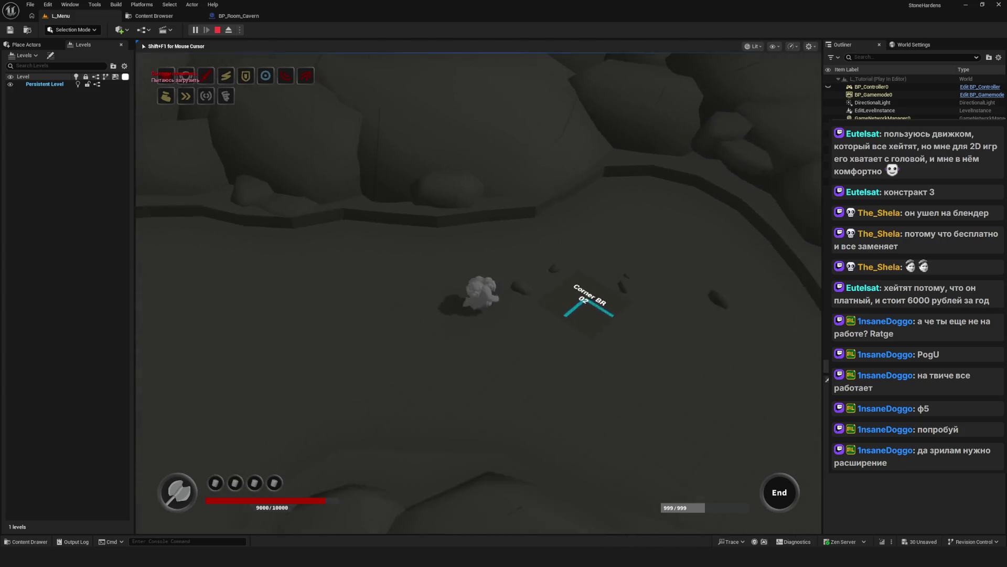
key("w")
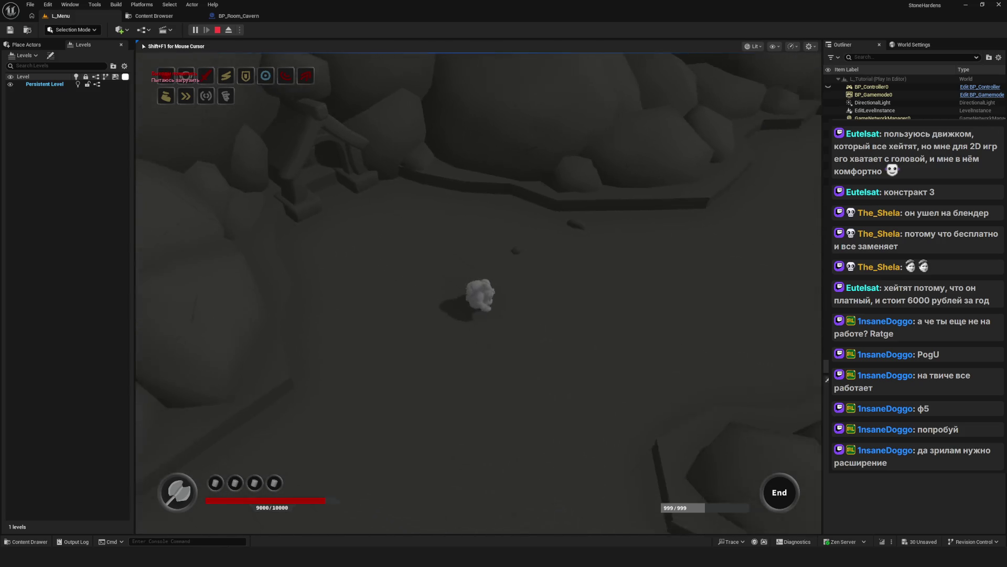
key("w")
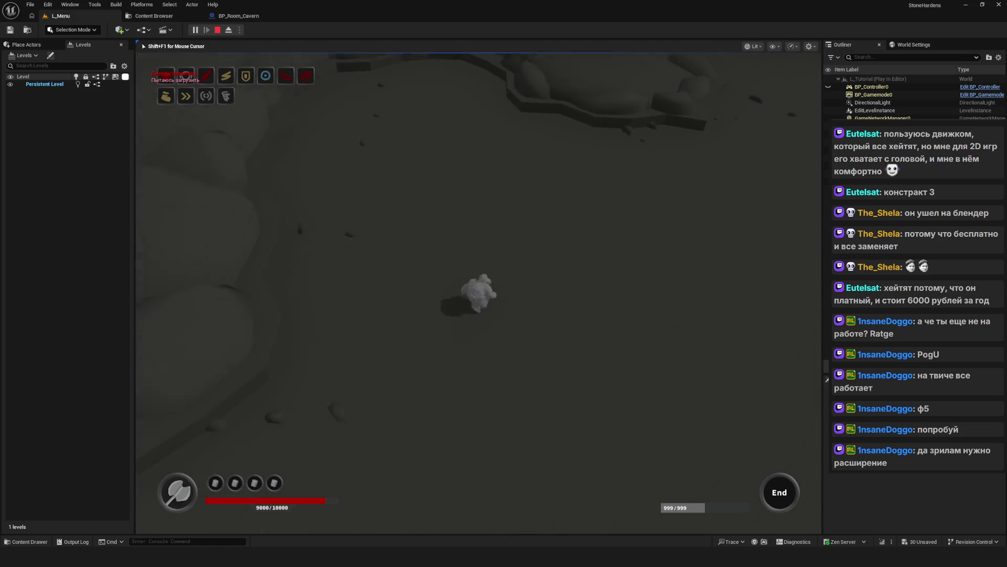
key("w")
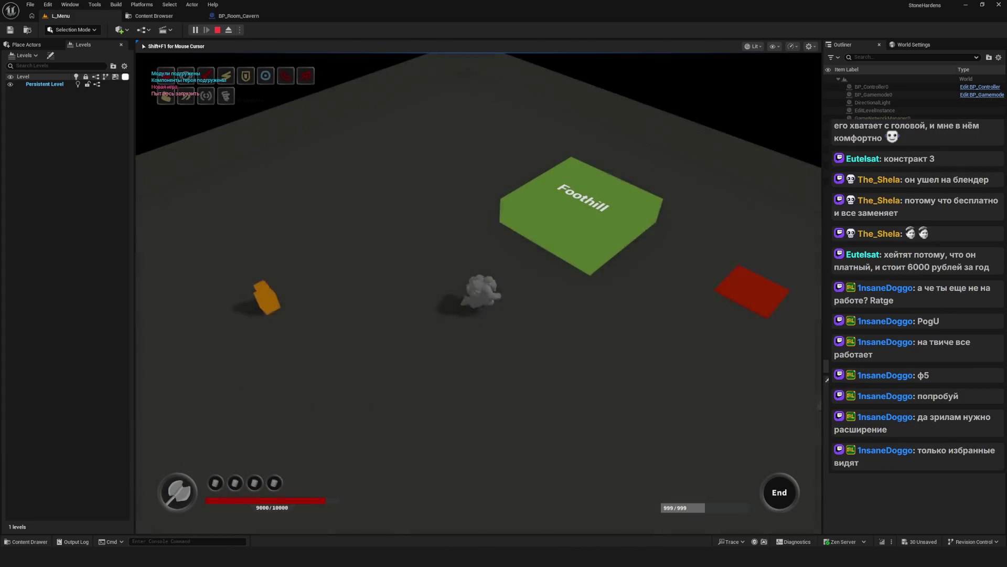
key("s")
key("s")
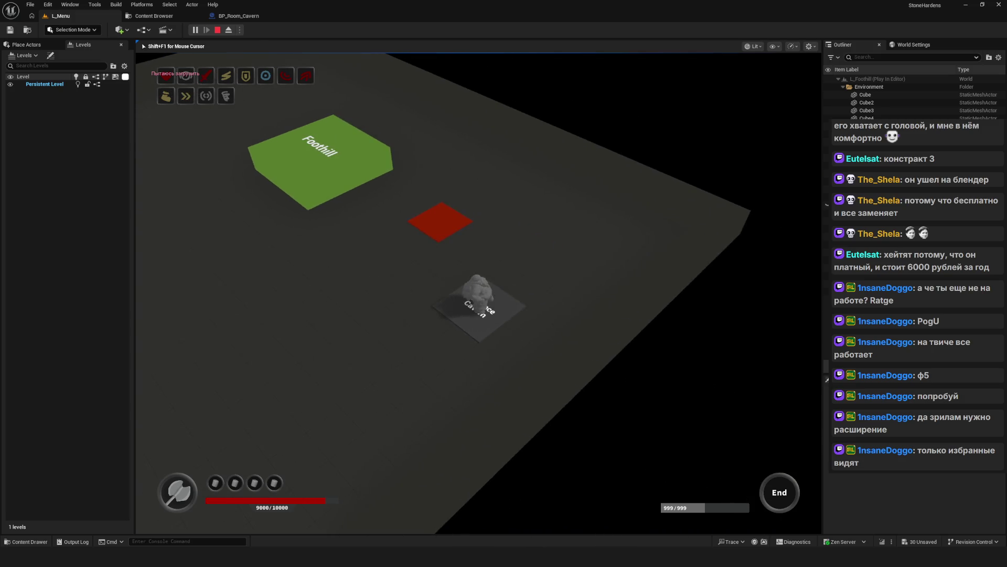
key("s")
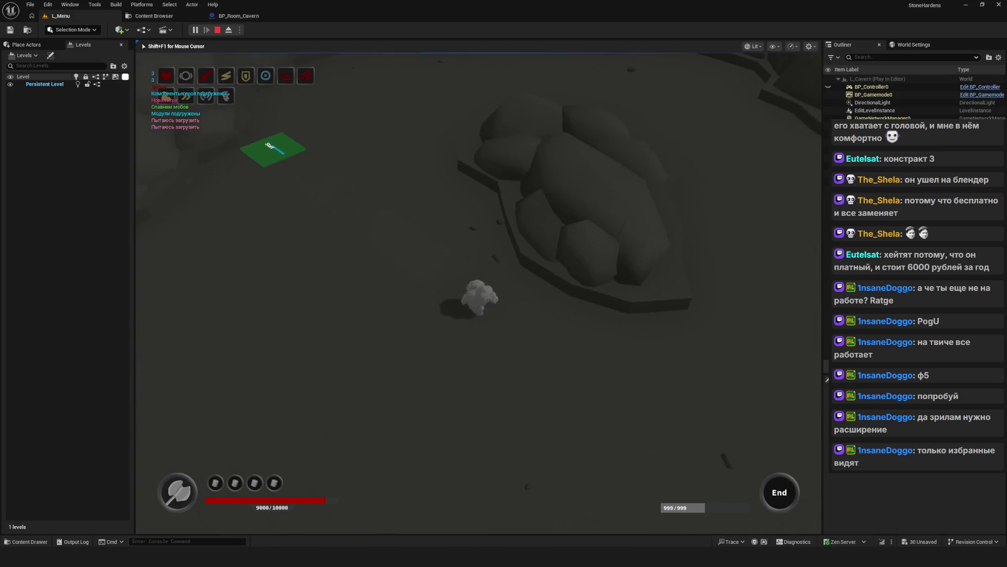
key("Escape")
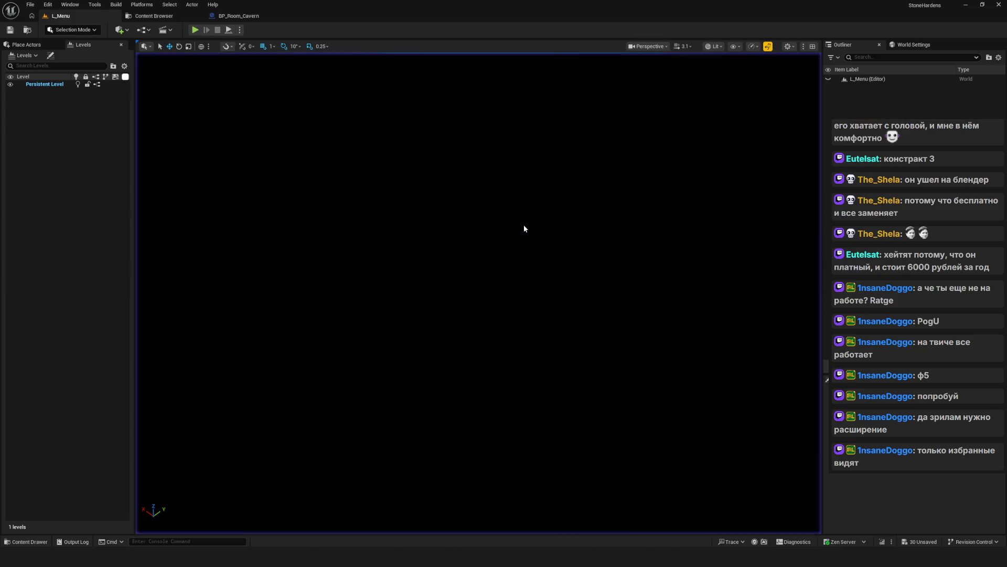
- Close the BP_Room_Cavern blueprint and show the Environment folder's contents
left_click(239, 15)
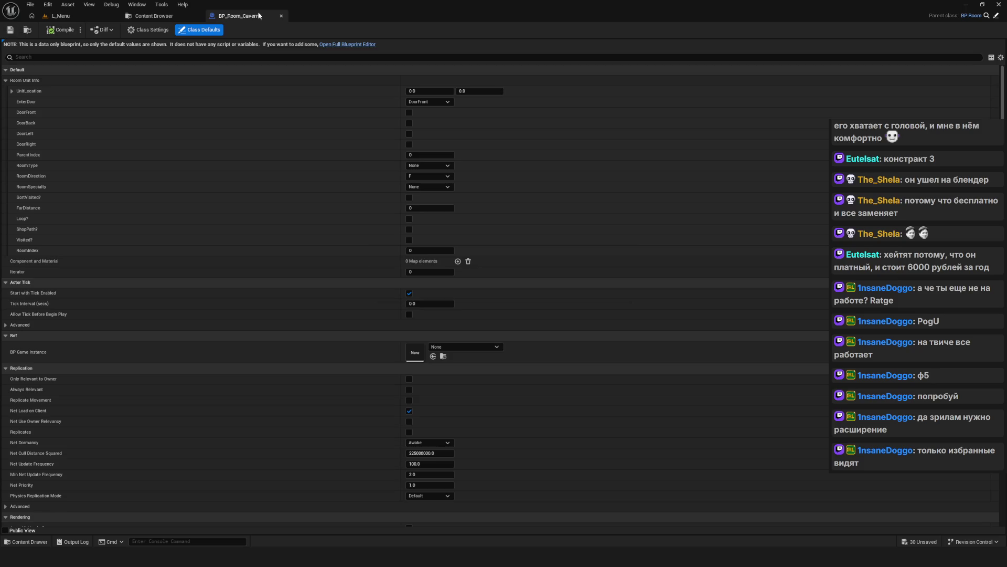
left_click(281, 15)
left_click(42, 177)
left_click(40, 169)
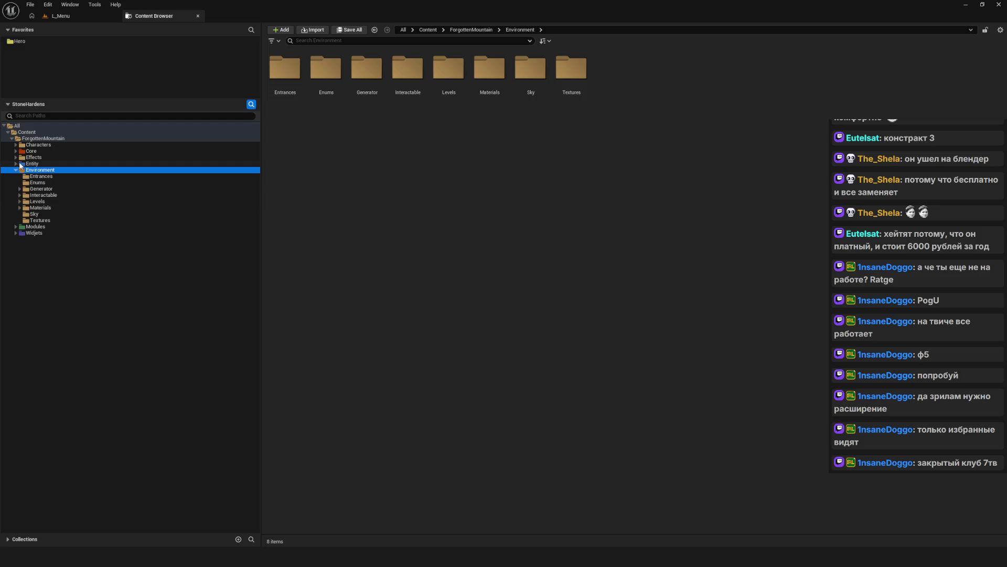
left_click(15, 169)
- Expand the Widjets, Modules, Entity, Effects, Core and Characters folders in the tree
left_click(15, 182)
left_click(16, 176)
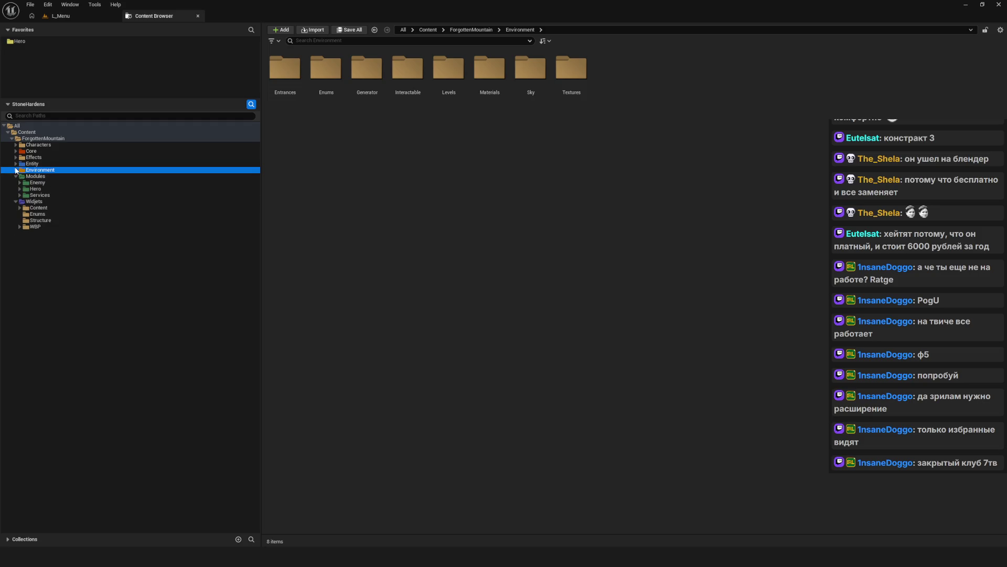
left_click(16, 163)
left_click(16, 157)
left_click(16, 150)
left_click(16, 144)
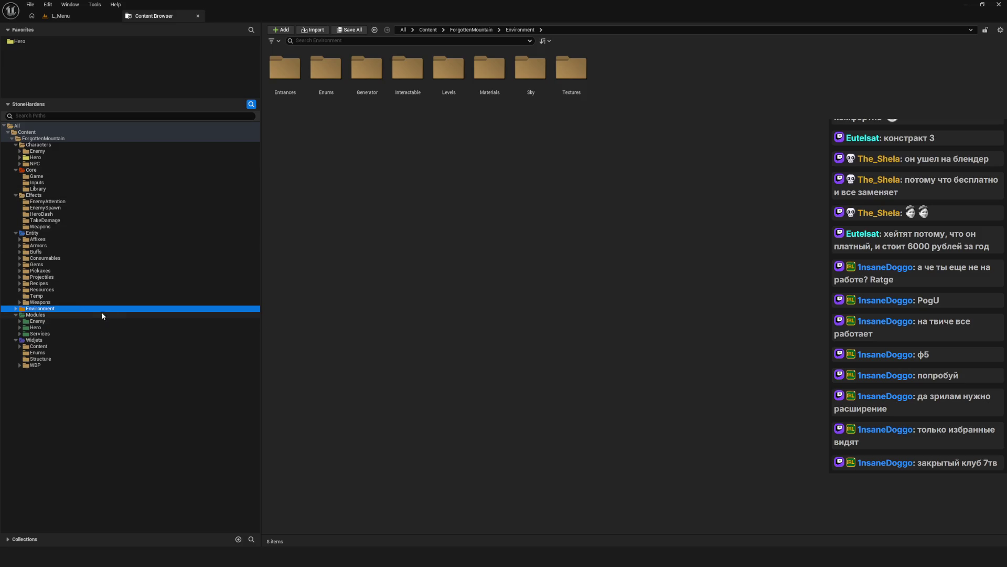
left_click(19, 365)
left_click(19, 364)
- Bring up the whiteboard overlay on top of Unreal Engine
key("alt+Tab")
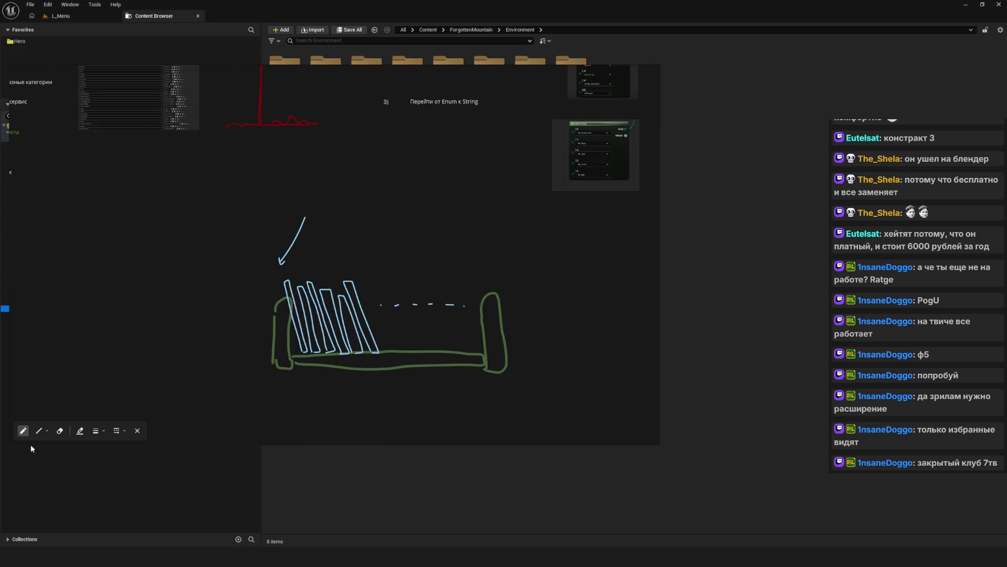
right_click(224, 285)
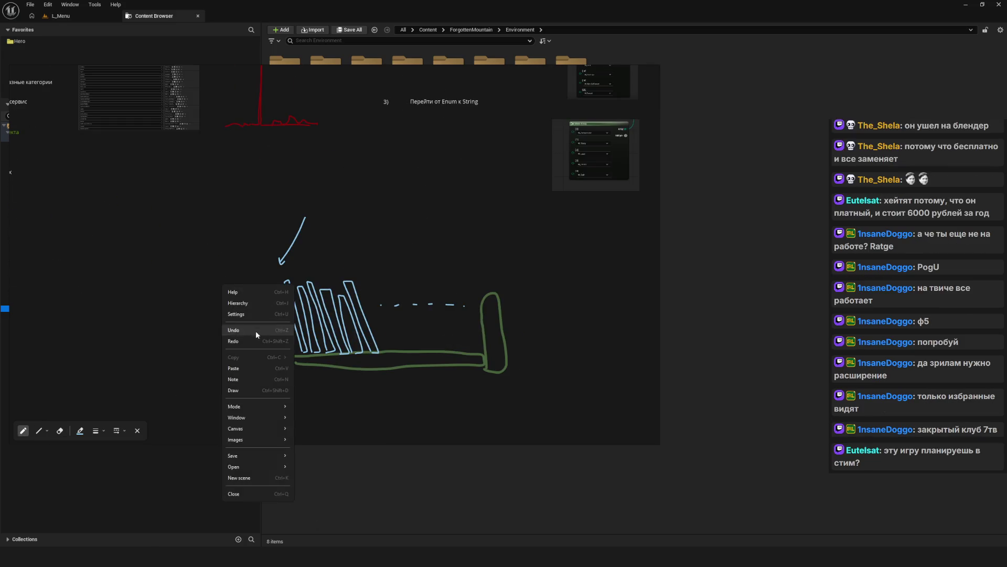
left_click(252, 376)
- Box-select the blue-and-green shelf sketch and delete it from the board
key("Escape")
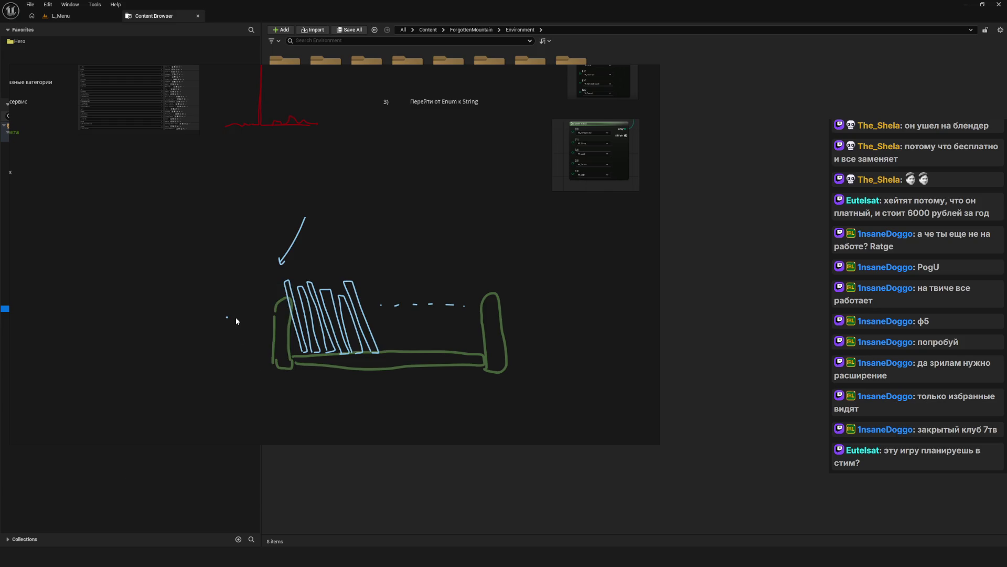
scroll(209, 220, "down", 2)
left_click_drag(221, 248, 410, 384)
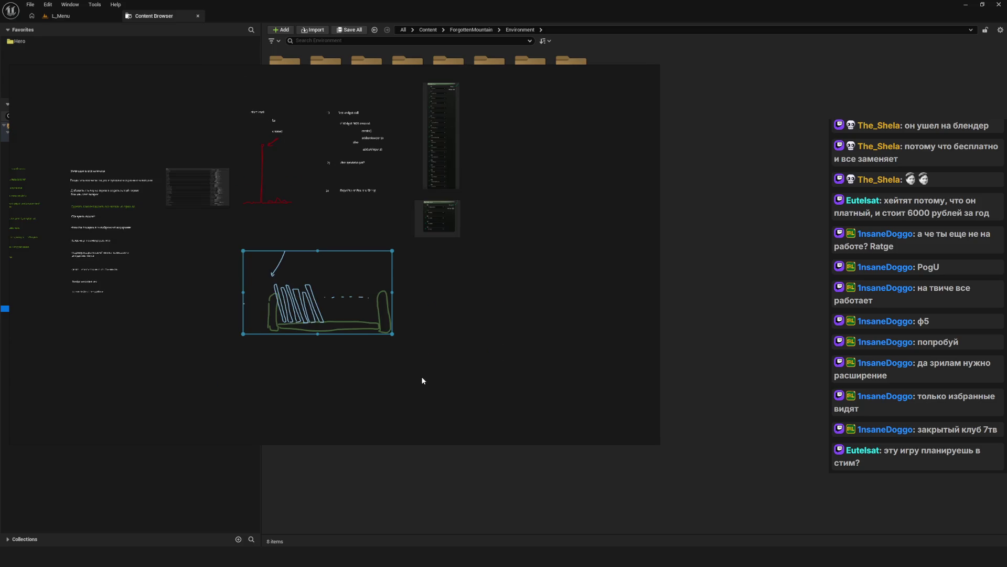
key("Delete")
scroll(374, 283, "up", 5)
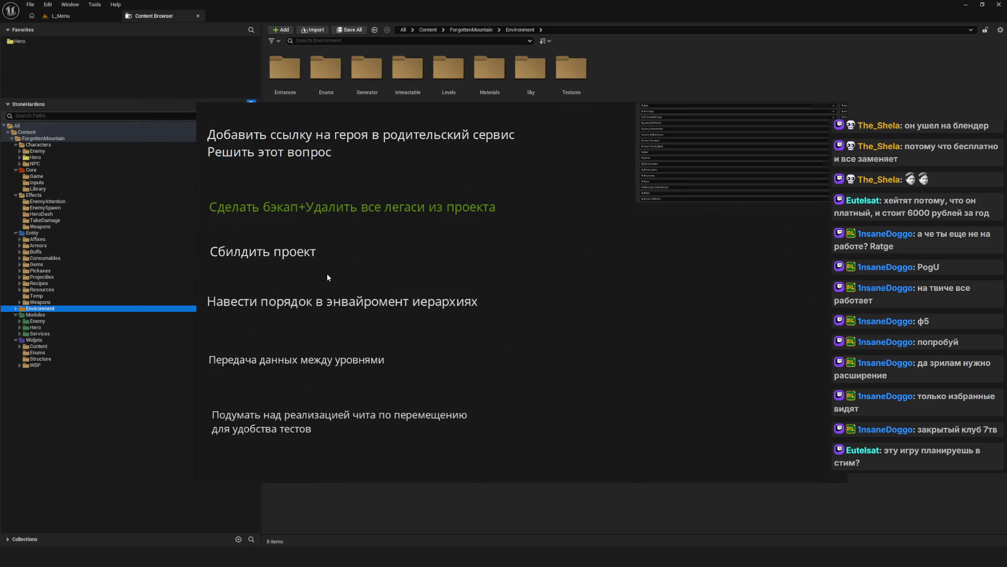
- Browse the to-do list and select the note about splitting cave and tutorial rooms
left_click(419, 224)
scroll(484, 260, "up", 1)
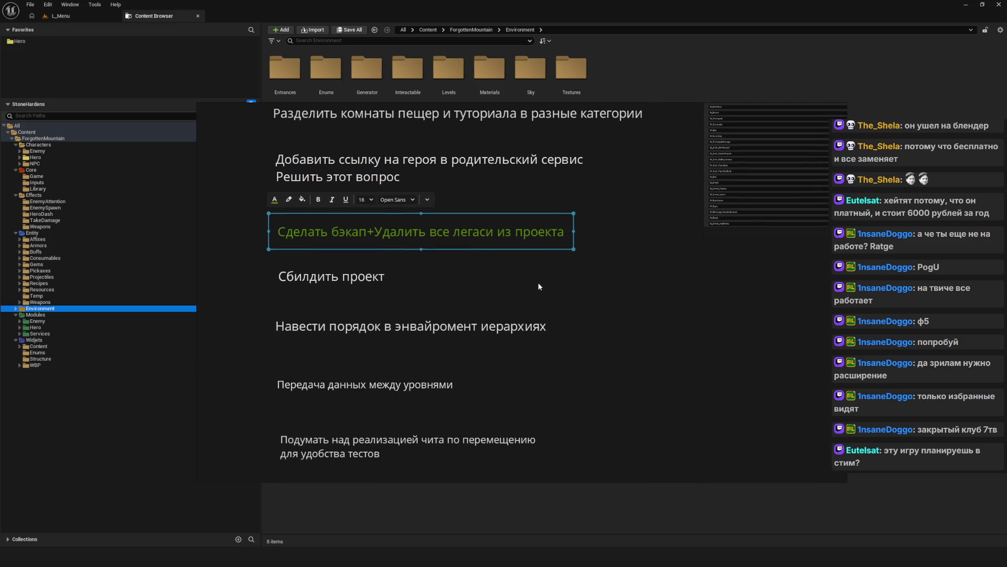
scroll(378, 236, "up", 1)
left_click_drag(572, 255, 545, 303)
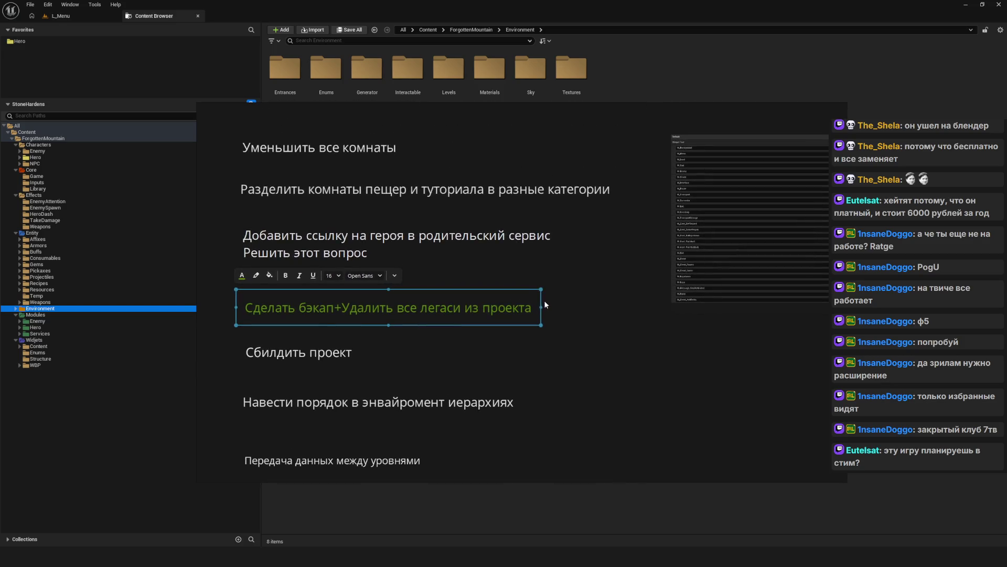
left_click(448, 269)
scroll(398, 301, "up", 1)
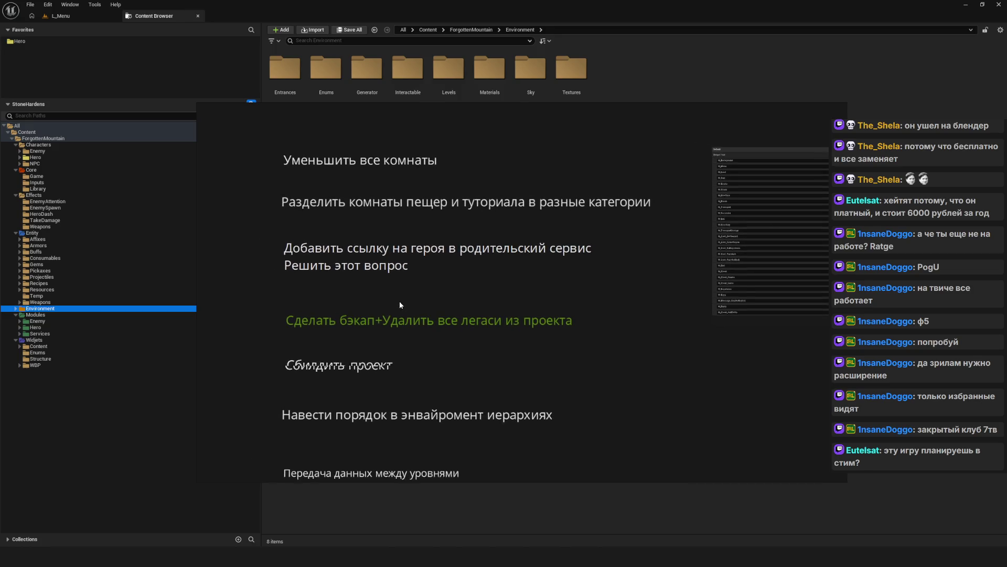
left_click(389, 160)
scroll(419, 210, "down", 1)
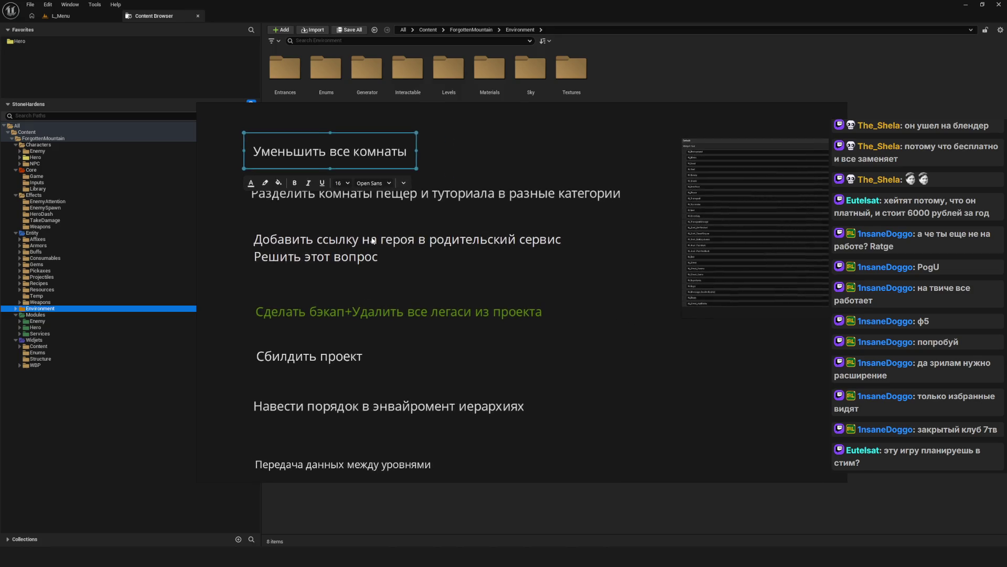
left_click(341, 194)
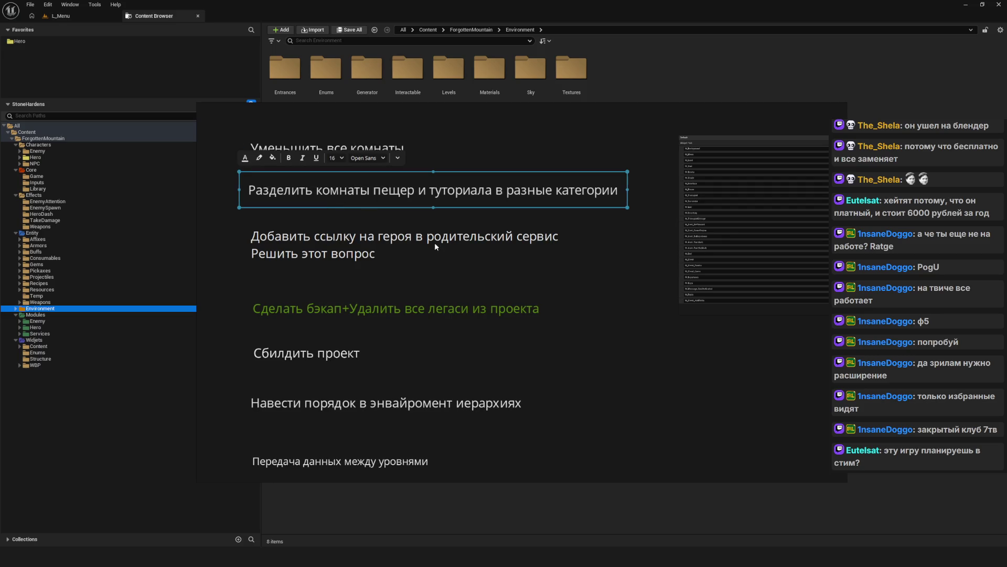
scroll(519, 279, "down", 1)
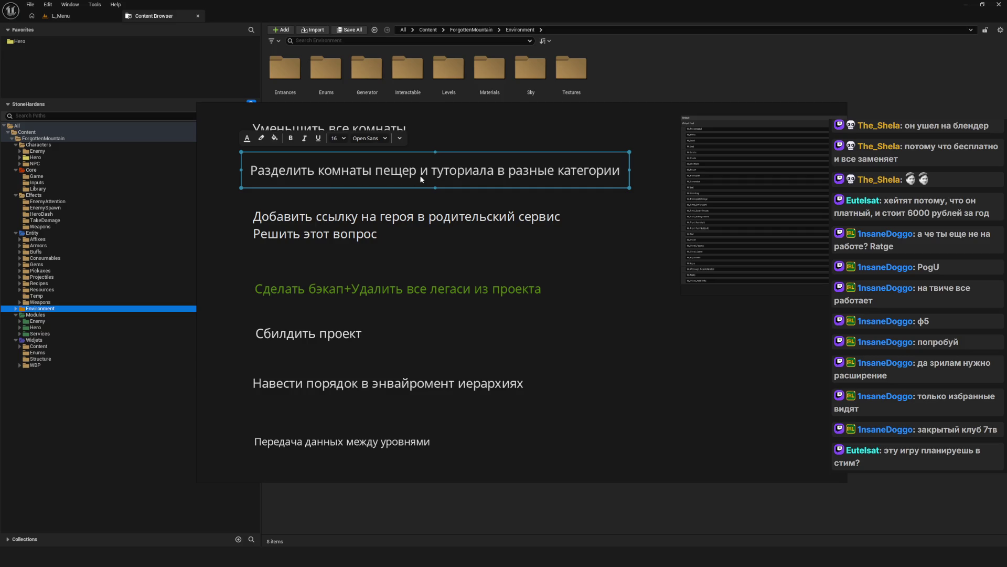
- Recolour the rooms note's text, first green, then olive-yellow 888A0A via the hue slider
left_click(247, 138)
left_click(238, 432)
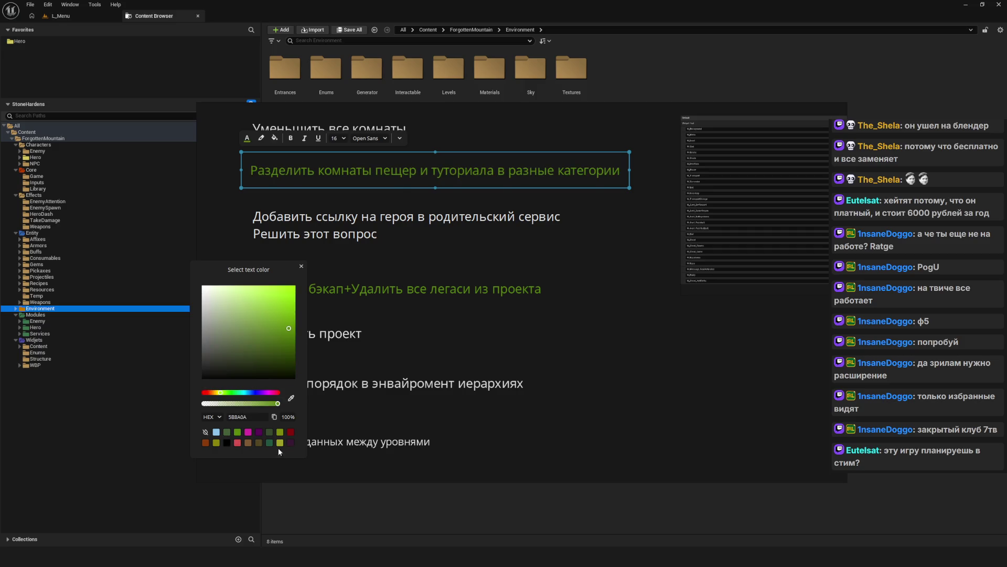
left_click(461, 332)
scroll(383, 238, "down", 5)
scroll(414, 251, "up", 6)
left_click(452, 173)
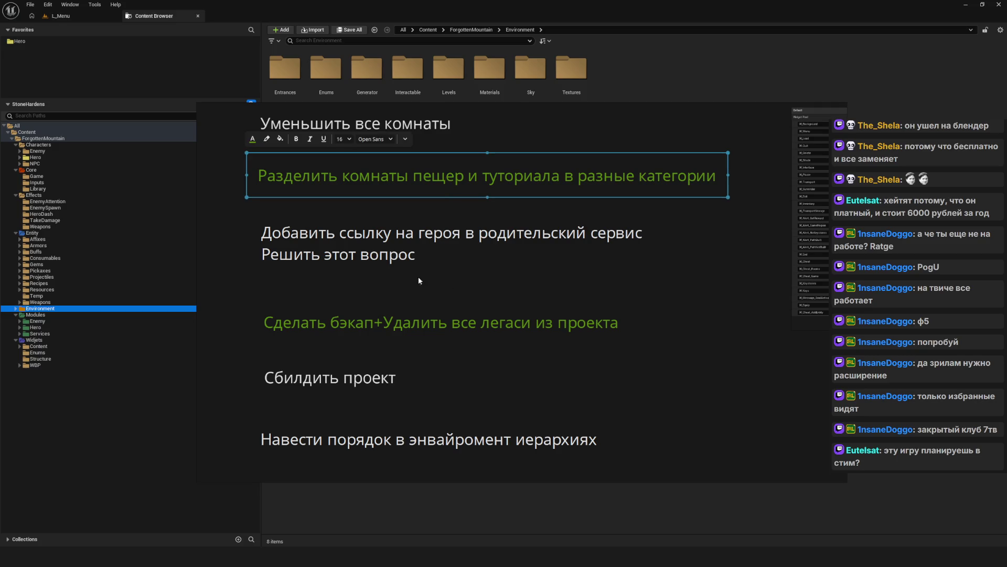
left_click(253, 139)
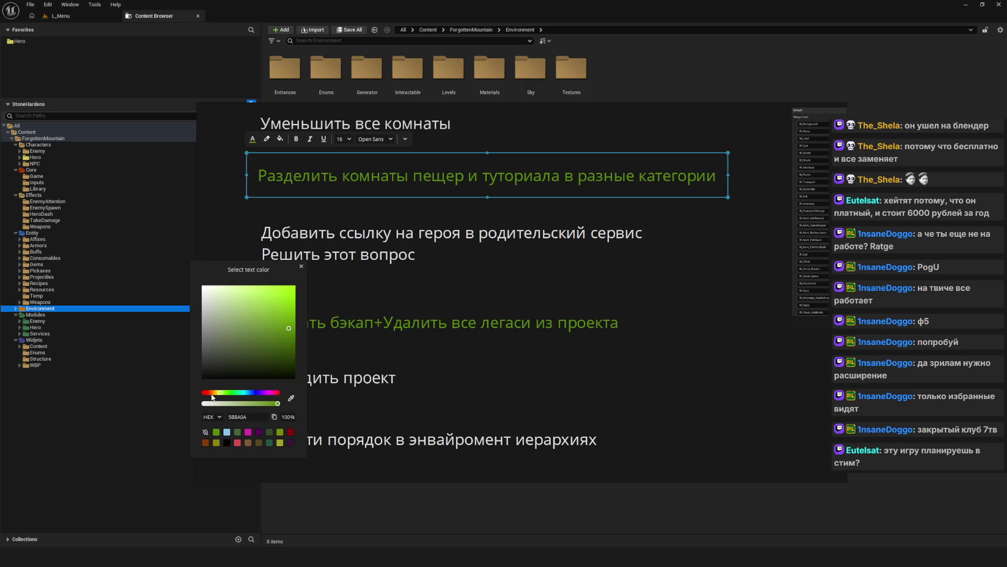
left_click_drag(218, 393, 215, 397)
left_click(434, 321)
- Review the whole task list, then save the board and close the notes window
left_click(440, 190)
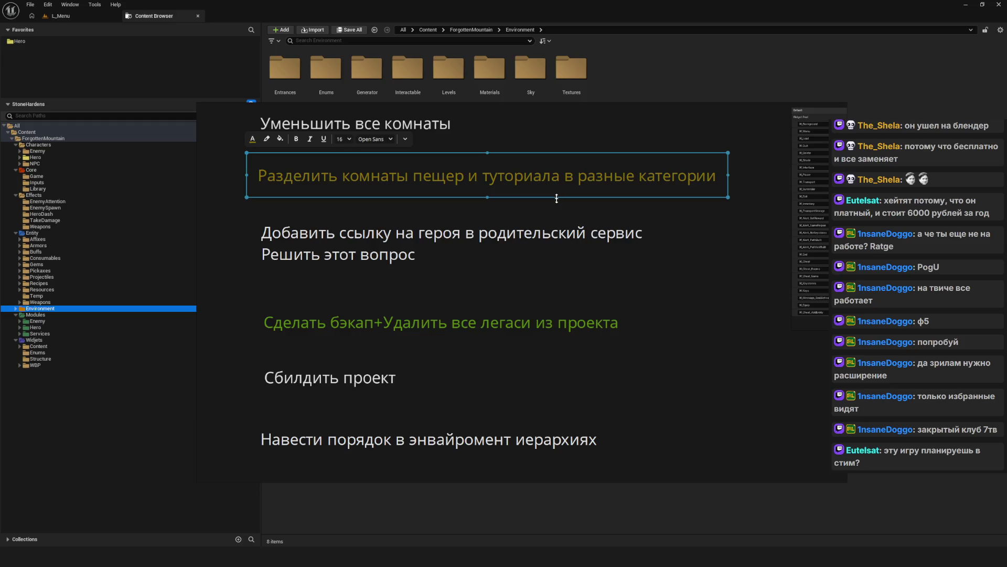
scroll(556, 199, "down", 3)
left_click(556, 252)
left_click_drag(539, 286, 395, 260)
scroll(394, 260, "up", 3)
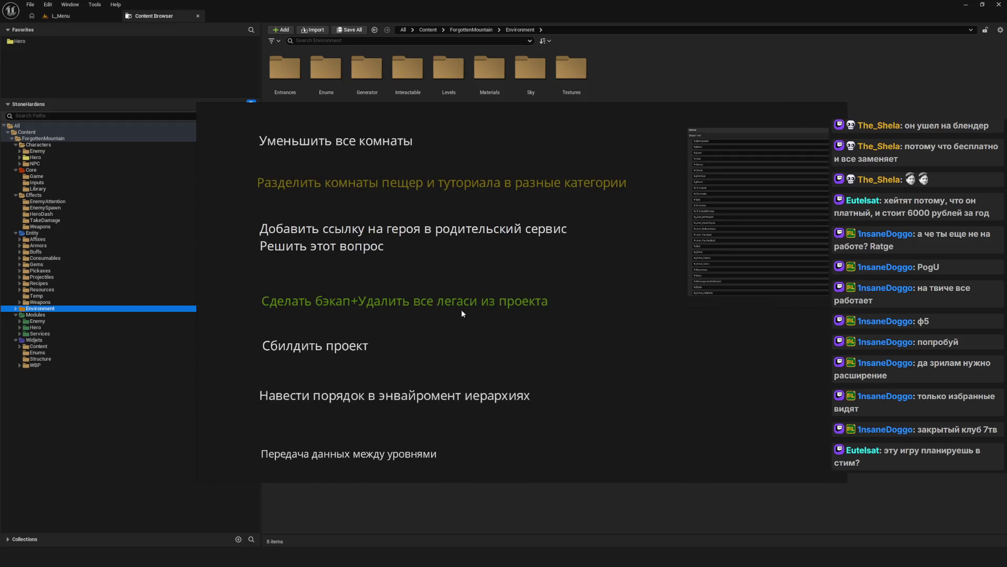
left_click(462, 239)
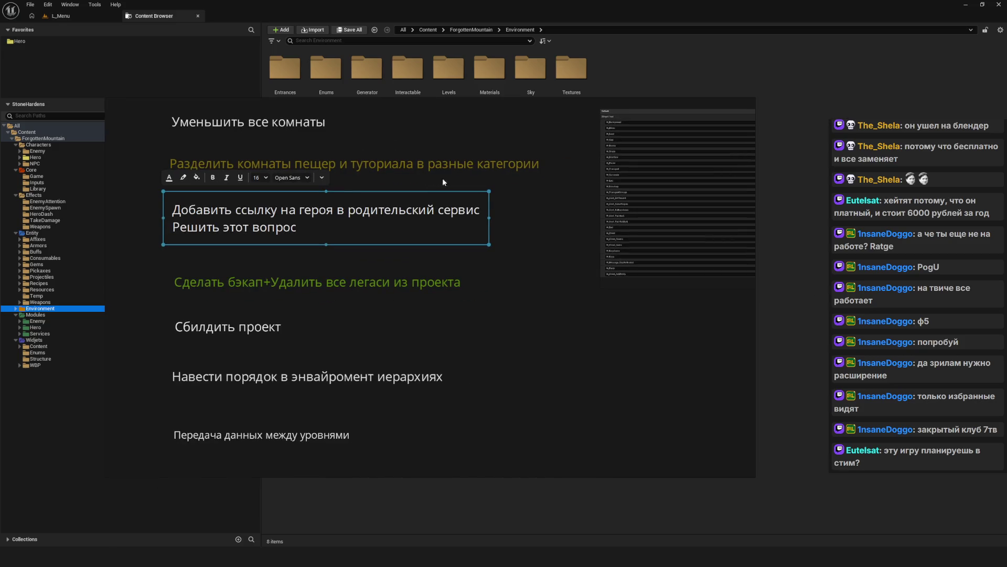
left_click(528, 300)
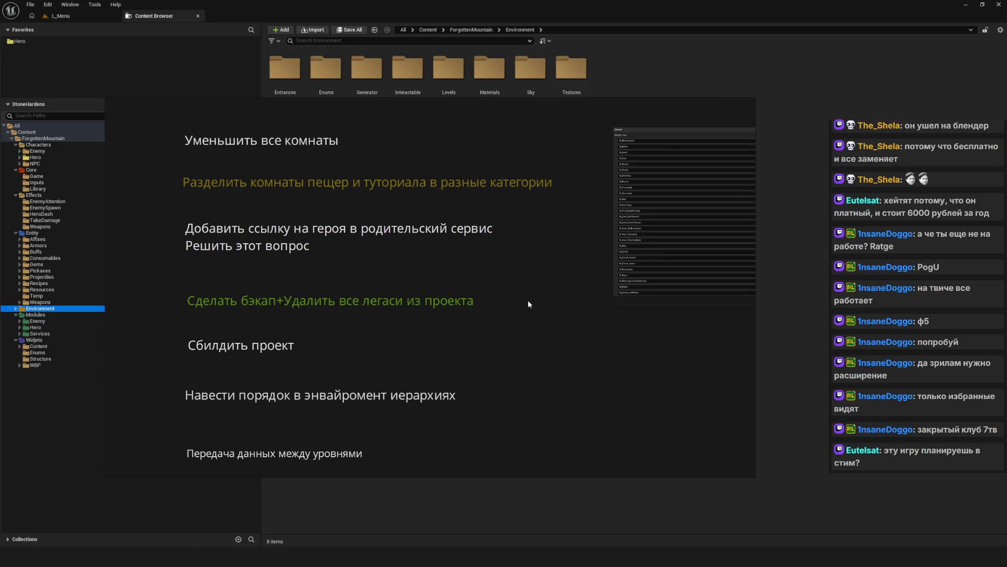
key("ctrl+s")
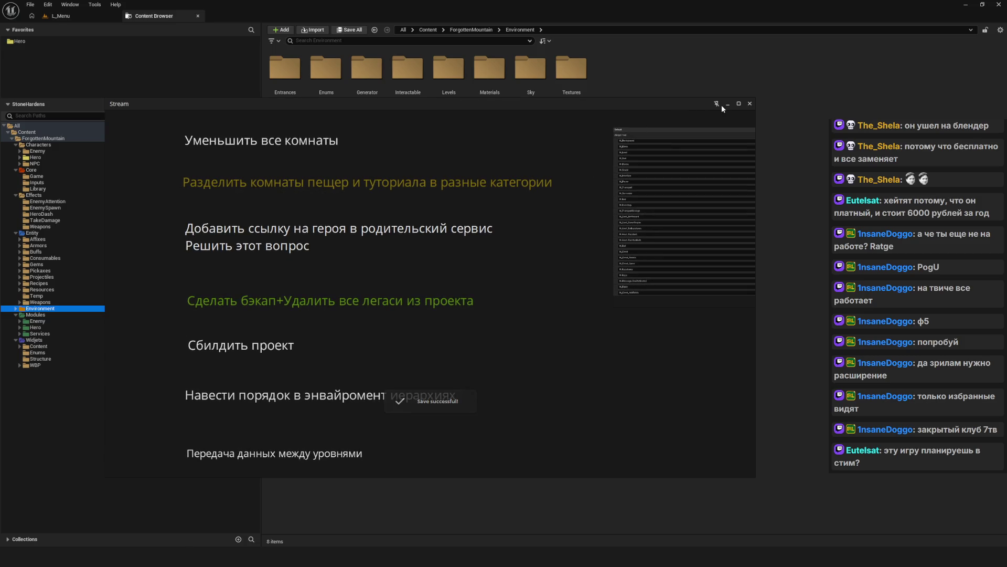
left_click(721, 105)
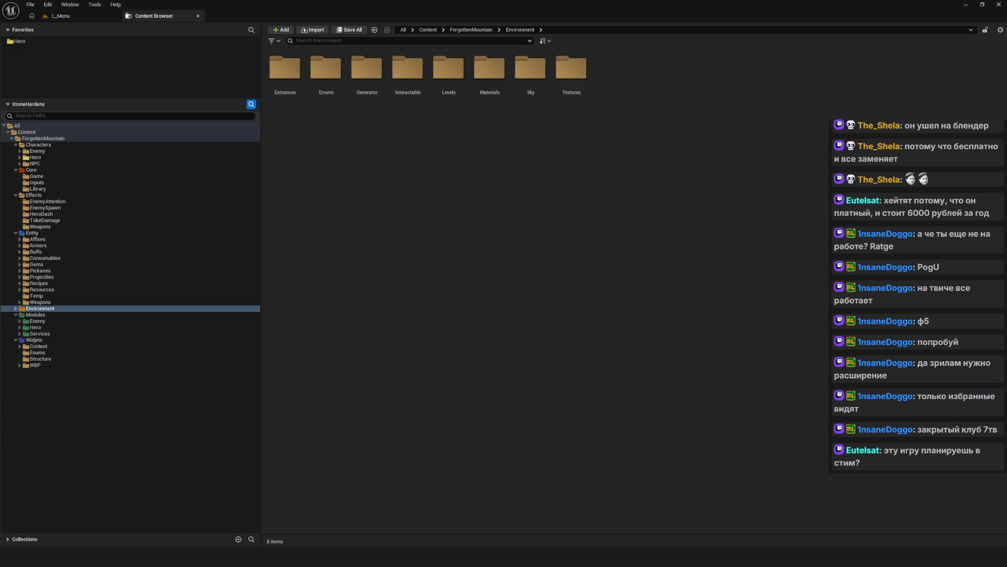
- Expand Modules > Services in the Content Browser and open the SC_Service blueprint
left_click(55, 16)
left_click(160, 18)
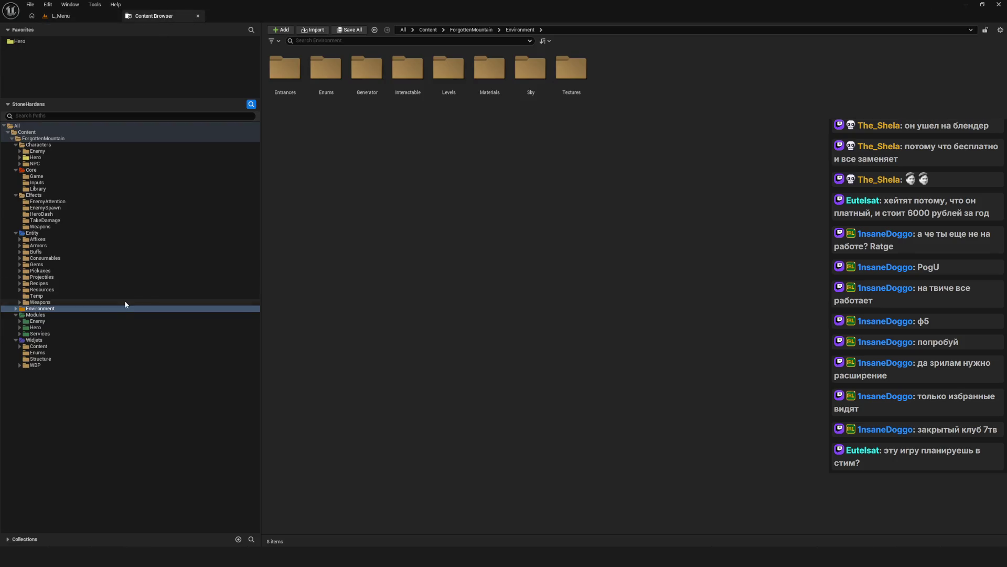
left_click(19, 334)
left_click(19, 334)
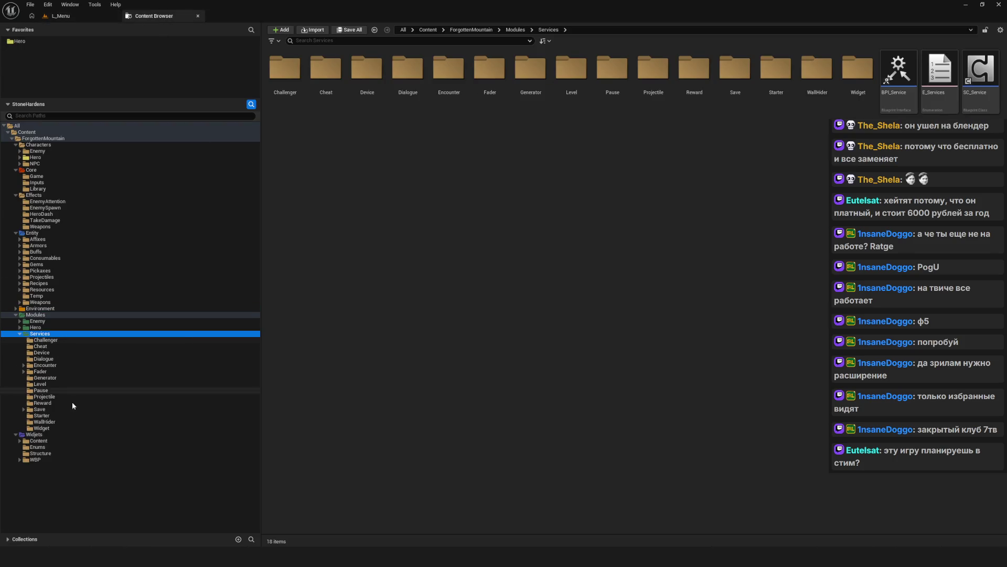
double_click(981, 73)
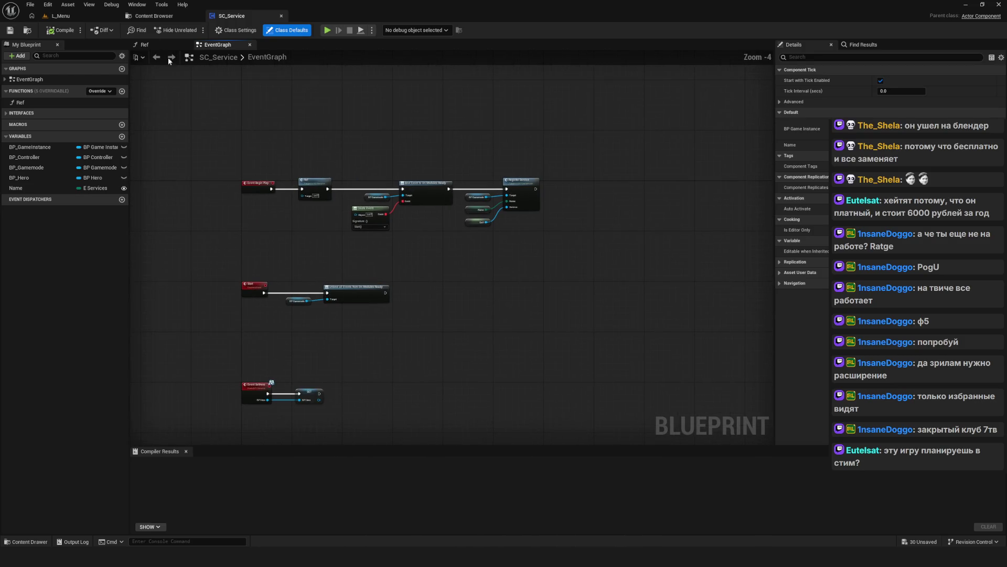
- Return to the Services folder and select the BPI_Service interface asset
left_click(163, 16)
left_click(508, 154)
left_click(907, 76)
- Open BPI_Service and find all blueprint references to its HeroReady function
key("Return")
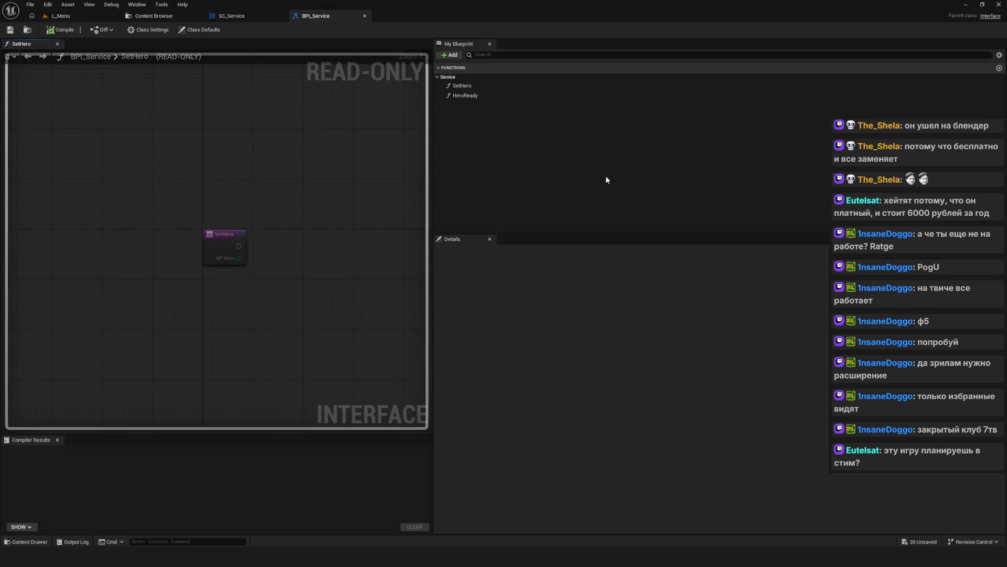
left_click(469, 88)
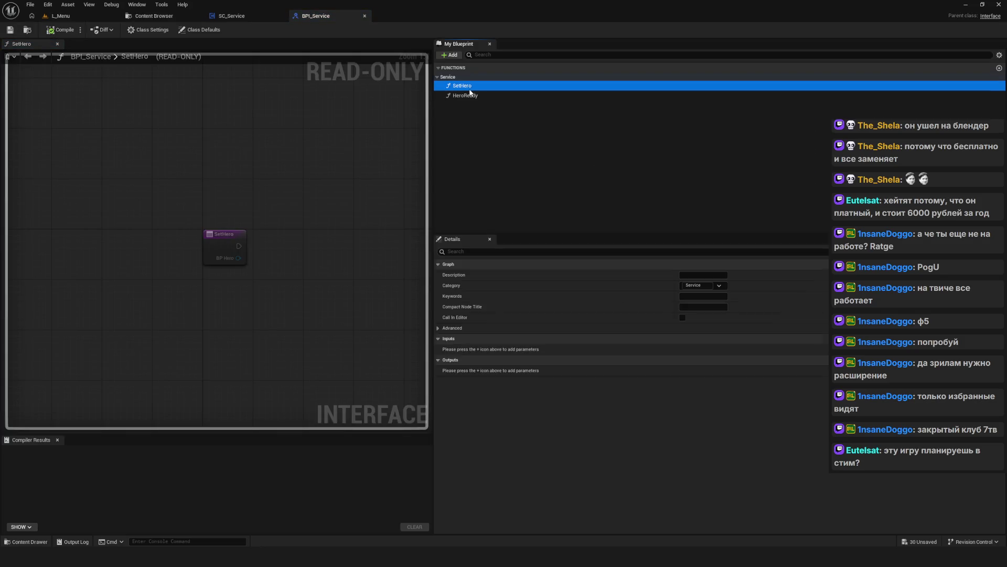
left_click(569, 95)
right_click(477, 95)
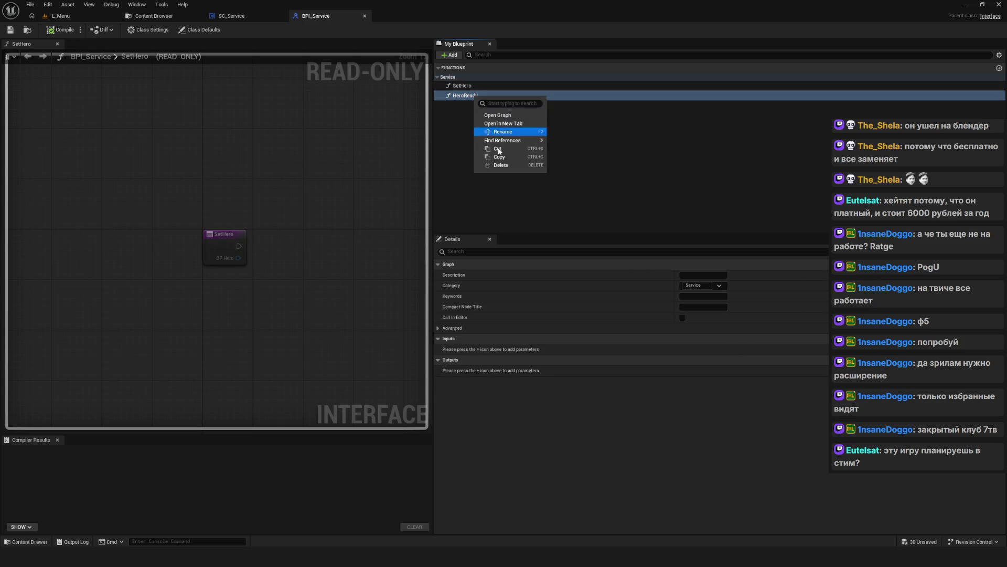
mouse_move(520, 140)
left_click(571, 140)
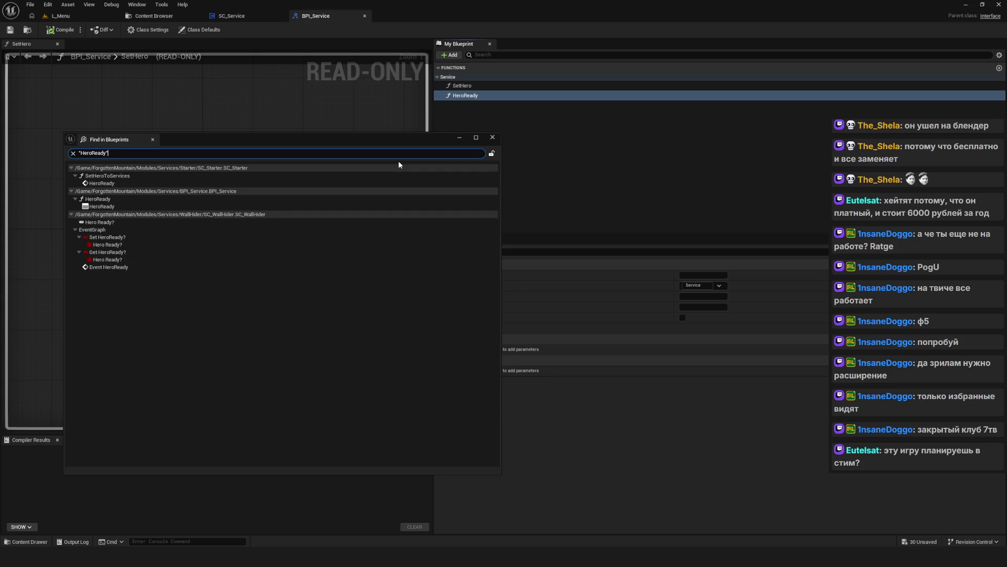
mouse_move(302, 137)
left_mouse_down()
mouse_move(427, 154)
mouse_move(407, 160)
mouse_move(454, 200)
mouse_move(482, 179)
left_mouse_up()
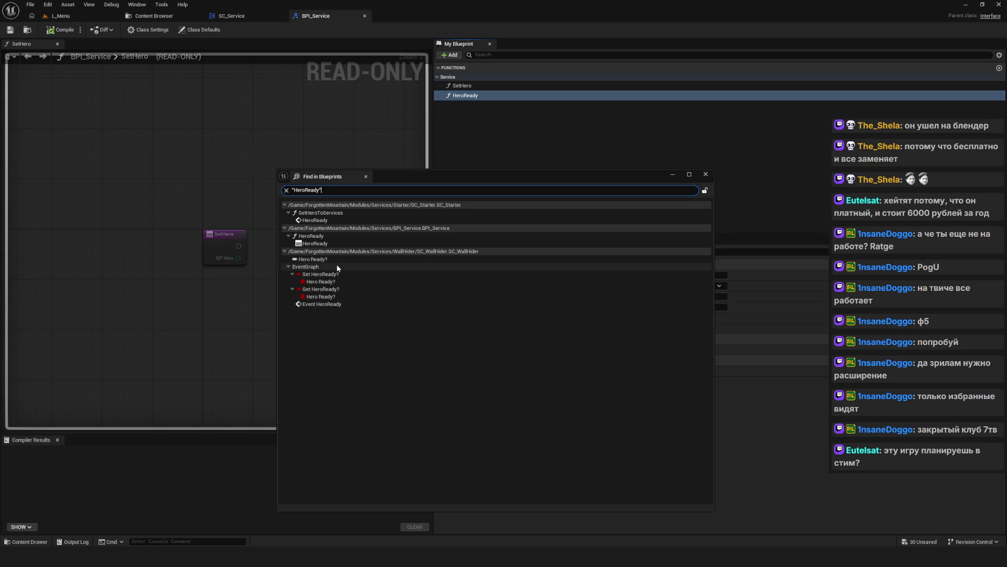
- Open the SC_Starter HeroReady result from the Find in Blueprints list
double_click(316, 244)
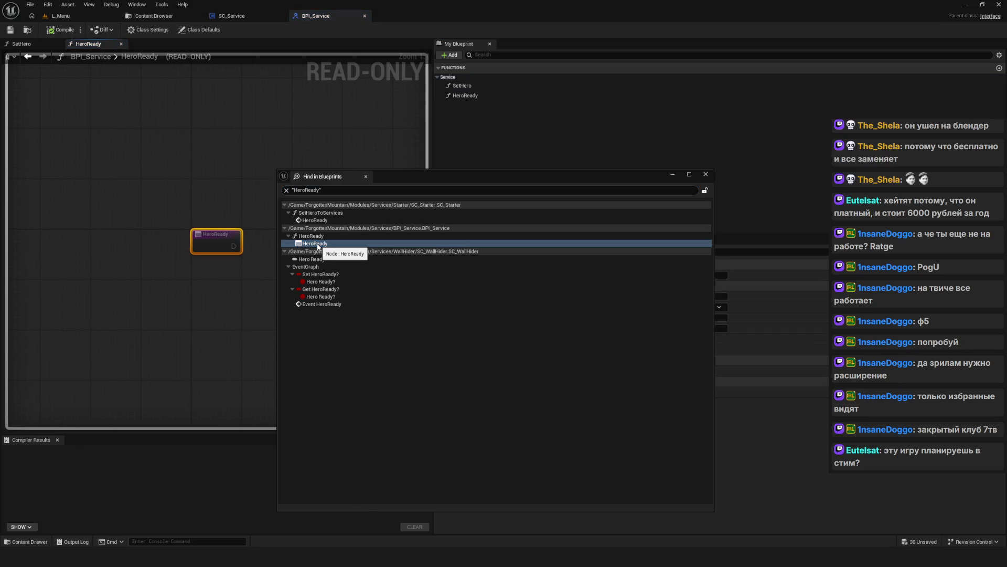
left_click(317, 247)
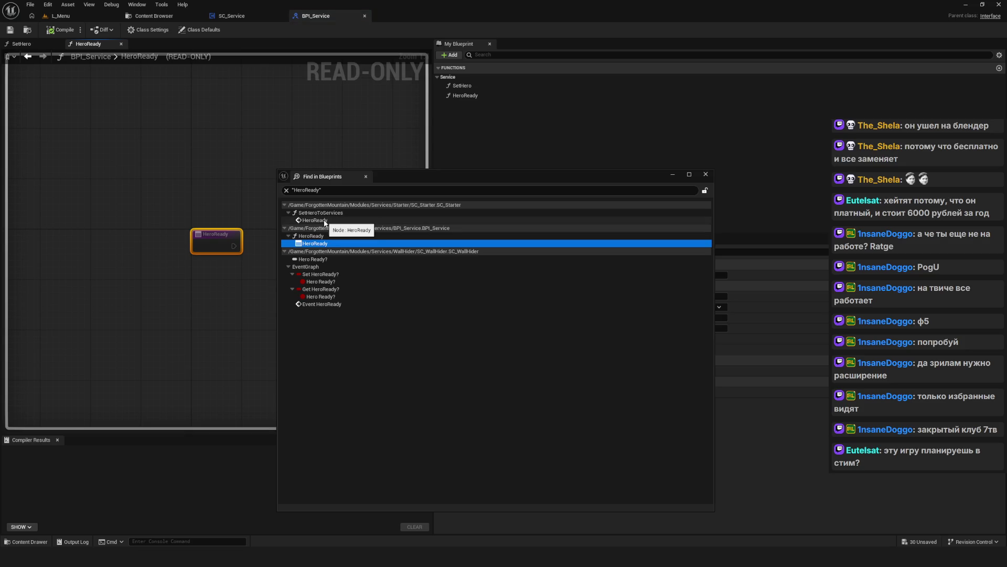
left_click(325, 221)
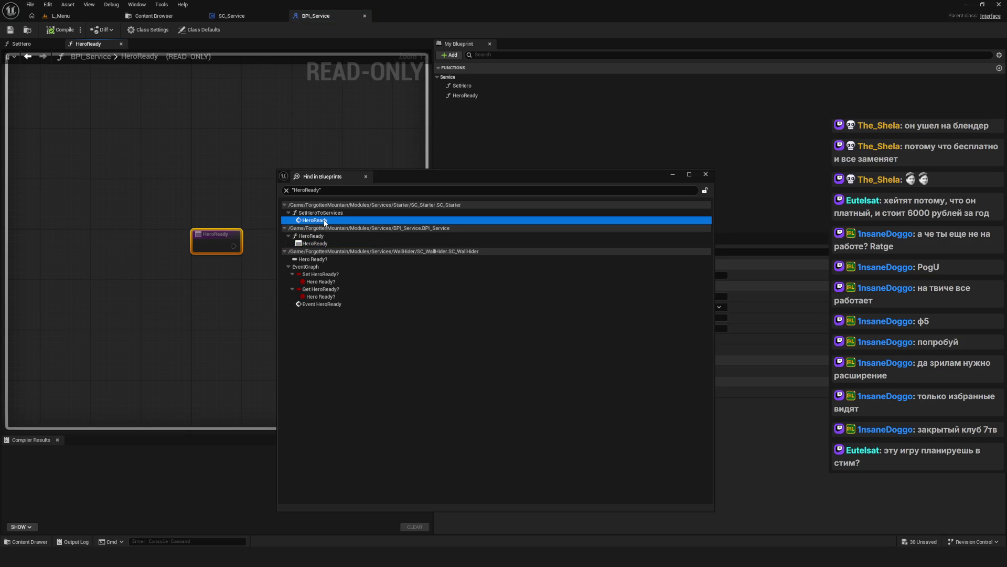
double_click(325, 221)
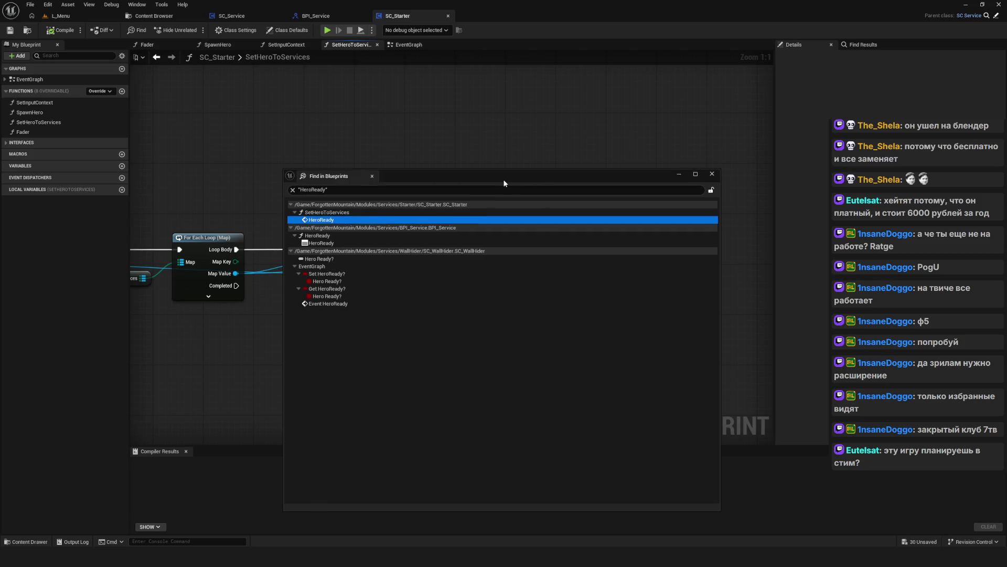
- Move the search results aside and pan SetHeroToServices to the Hero Ready node
left_click_drag(504, 183, 863, 185)
scroll(578, 226, "down", 5)
scroll(536, 224, "up", 5)
left_click_drag(539, 240, 487, 242)
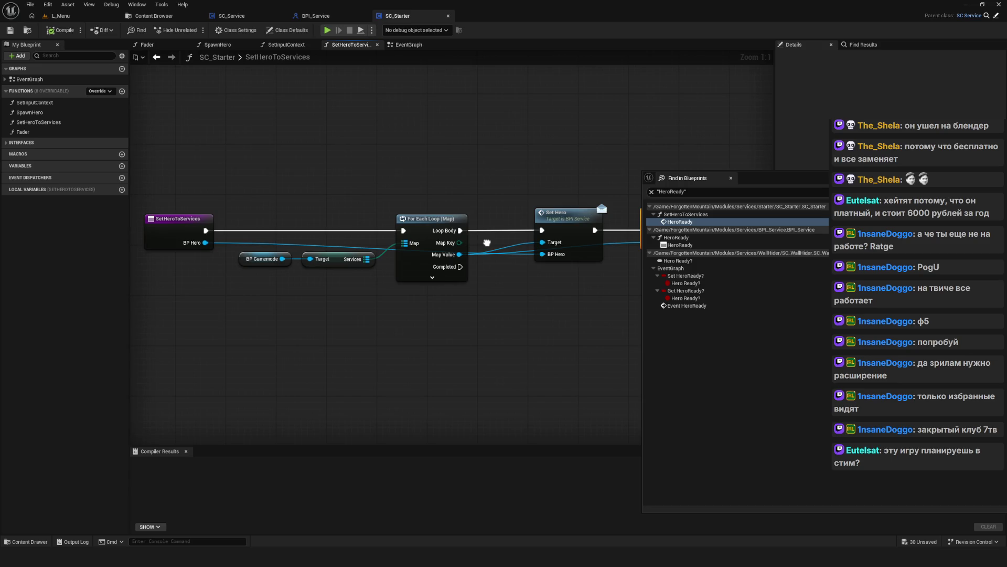
left_click_drag(487, 243, 434, 246)
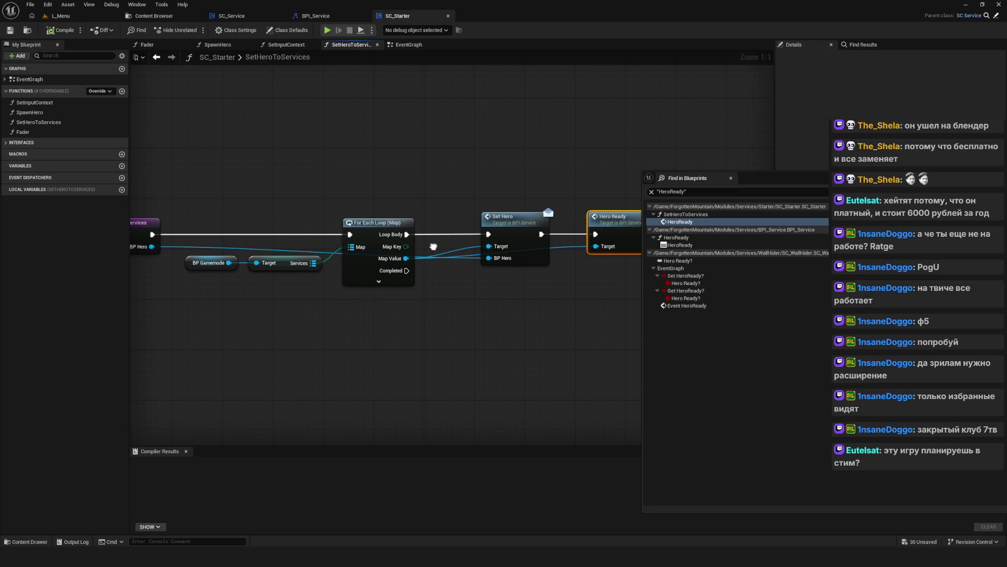